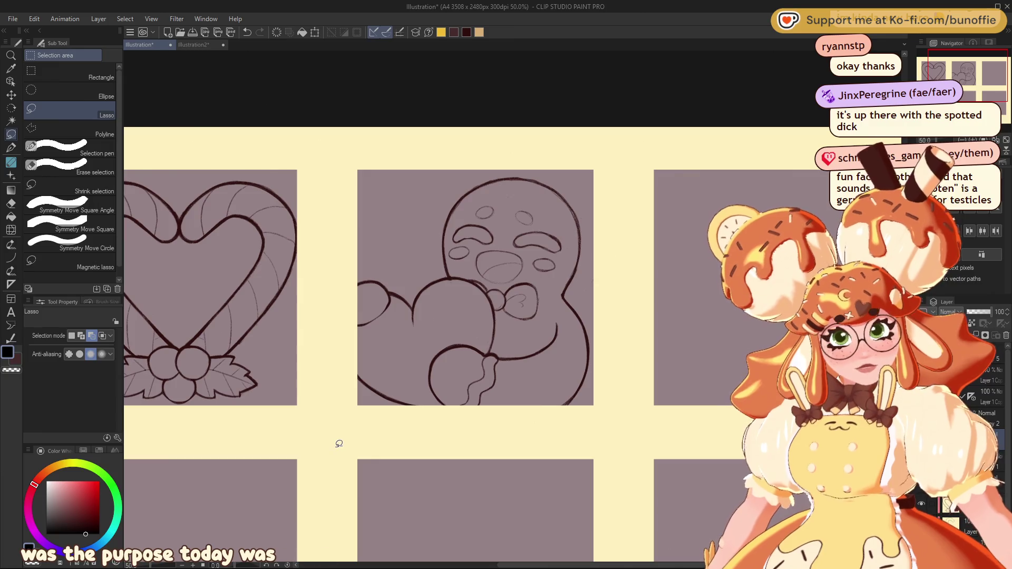
# Step: Choose the SU-Cream Pencil, undo the last stroke on the heart, and pick dark reddish brown
pyautogui.click(11, 148)
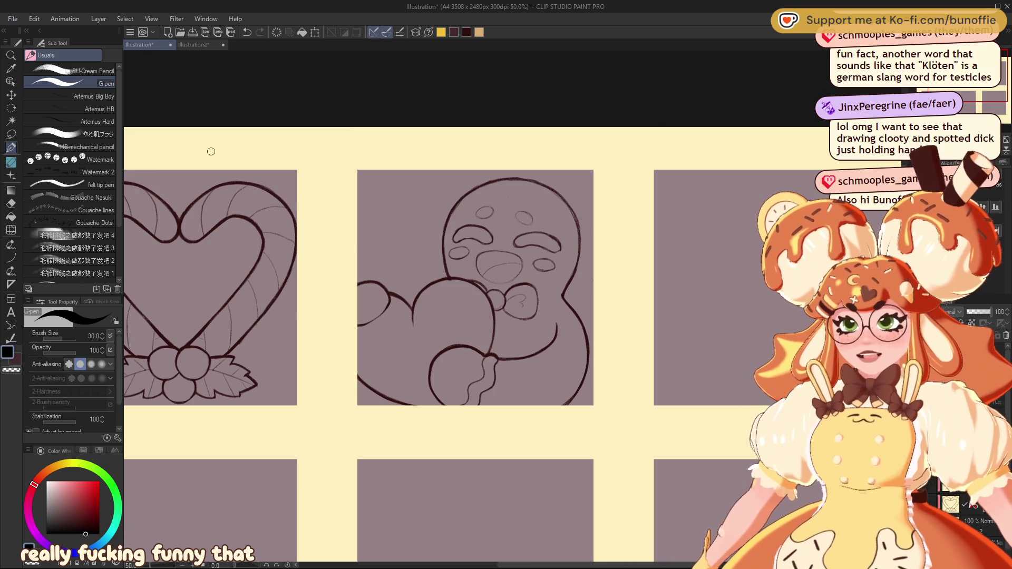
pyautogui.click(79, 71)
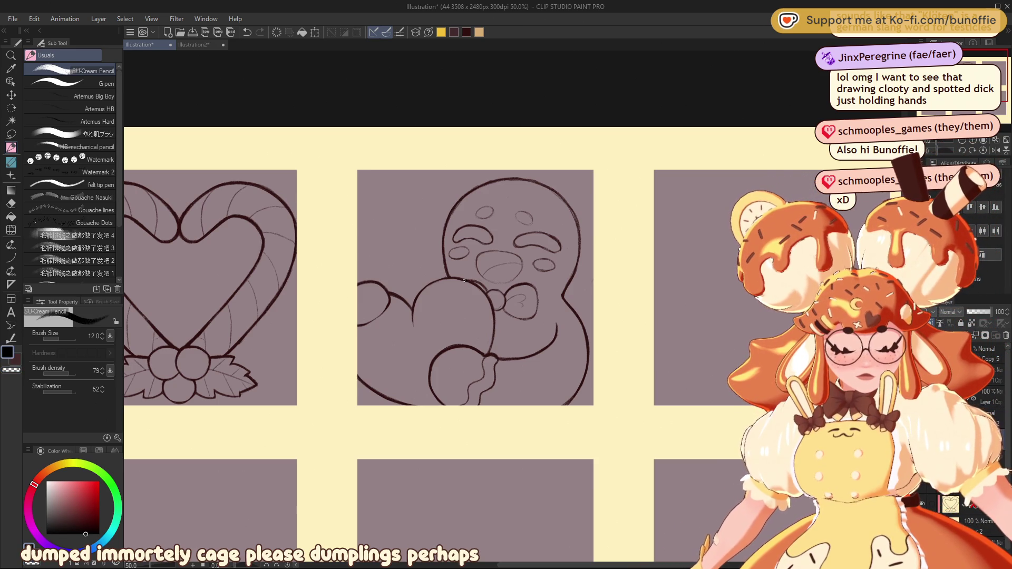
pyautogui.hotkey('ctrl', 'z')
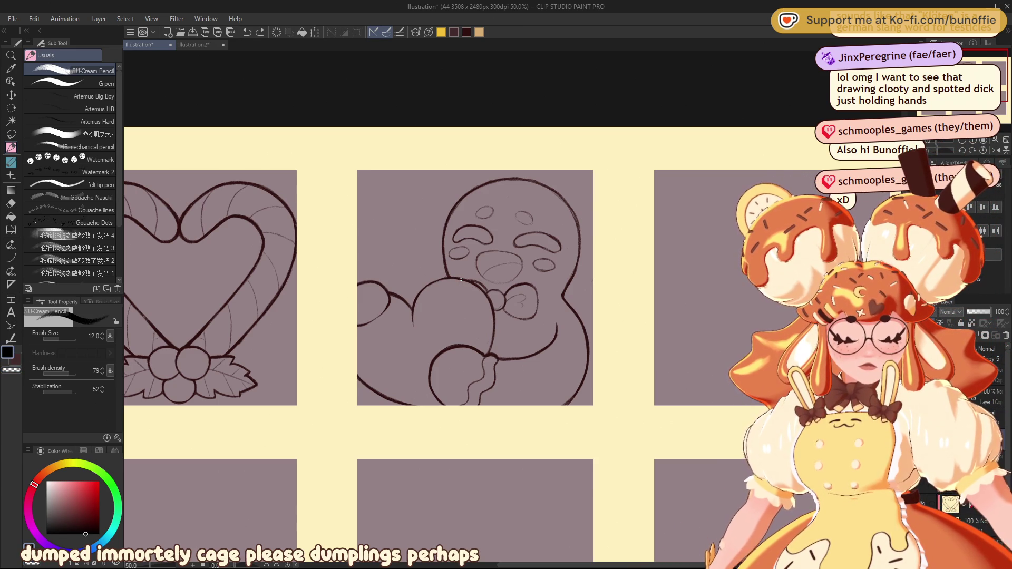
pyautogui.click(468, 33)
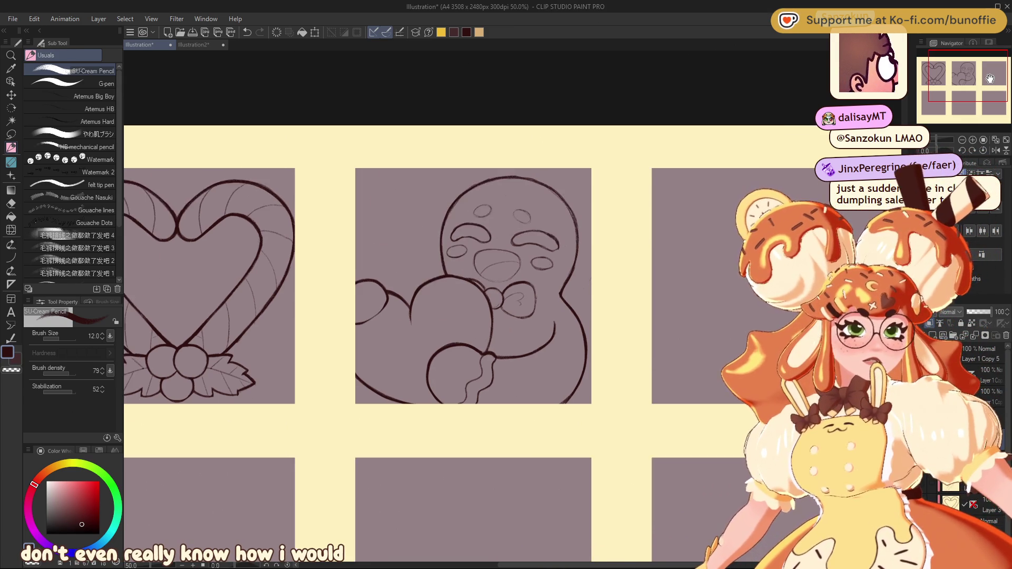
# Step: Pan the canvas to show the empty panel next to the gingerbread figure
pyautogui.moveTo(474, 317)
pyautogui.mouseDown()
pyautogui.moveTo(253, 182)
pyautogui.moveTo(253, 157)
pyautogui.mouseUp()
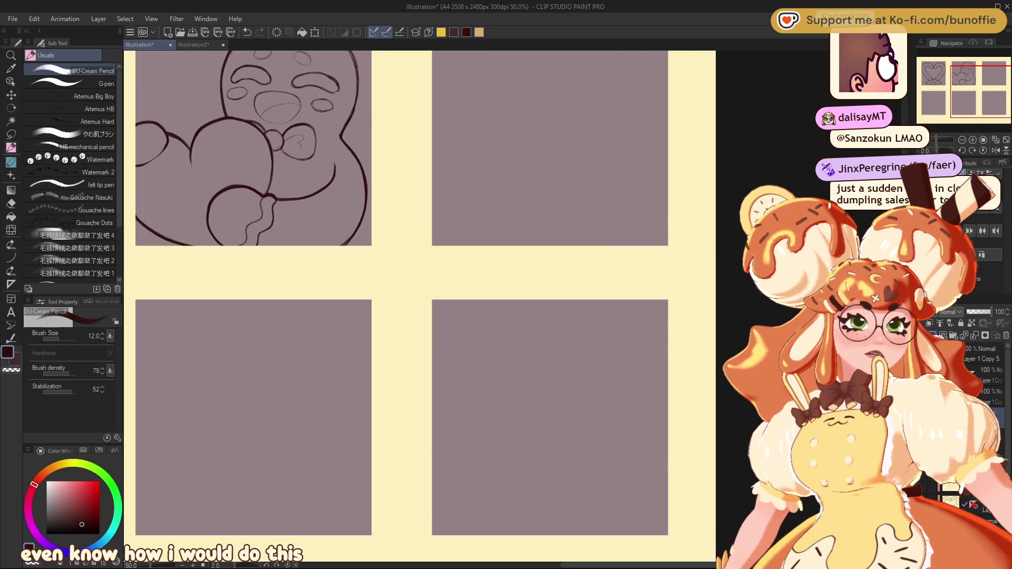
pyautogui.moveTo(369, 264); pyautogui.dragTo(306, 422)
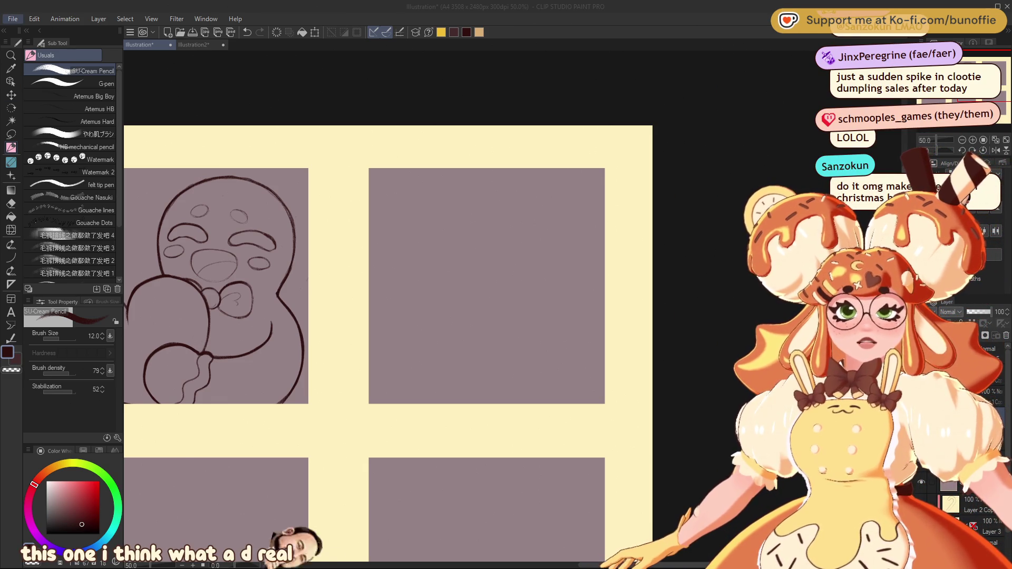
# Step: Reopen the dumpling photo as a canvas docked in a narrow left pane, fitted to view
pyautogui.click(121, 439)
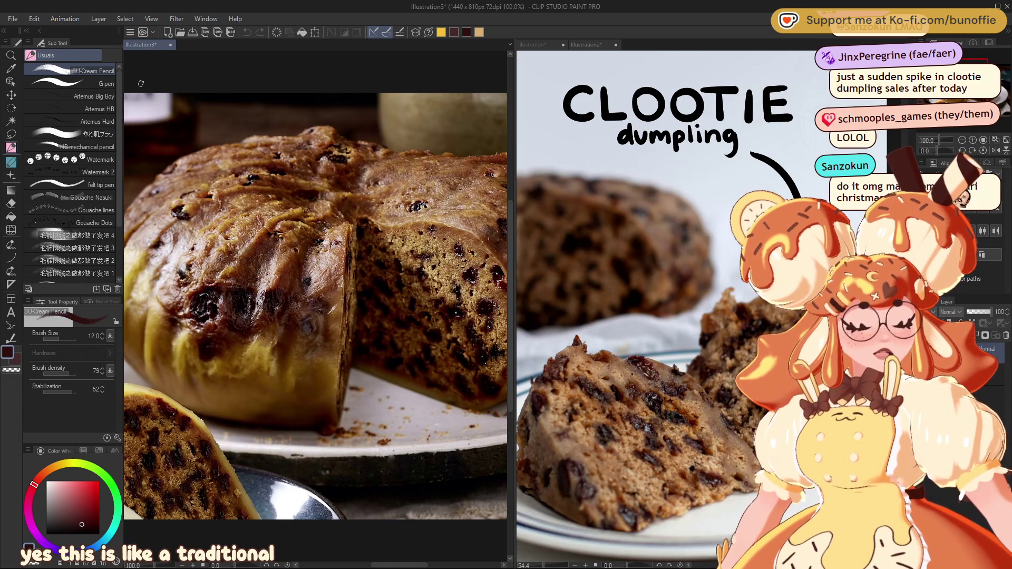
pyautogui.click(546, 44)
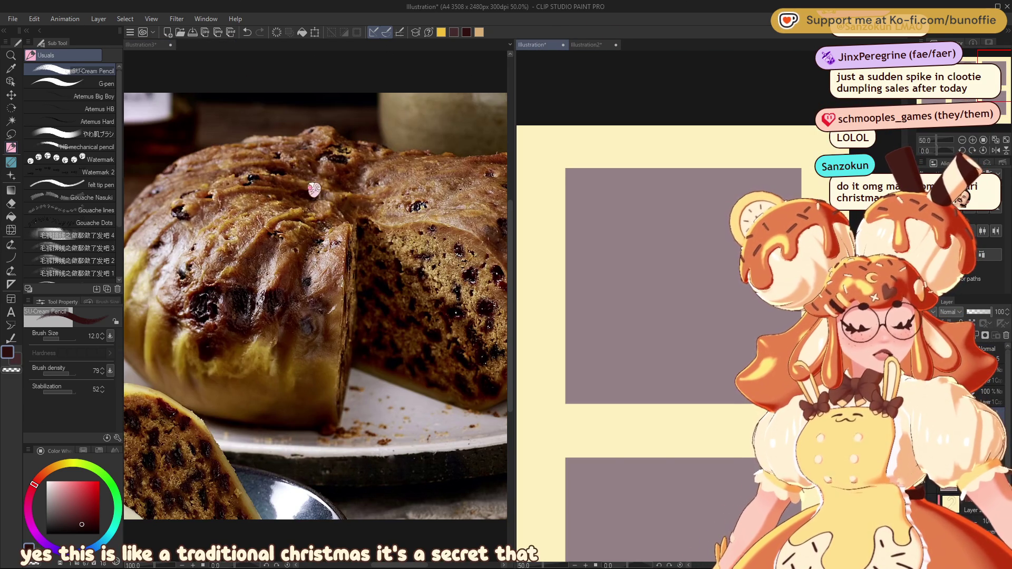
pyautogui.click(170, 44)
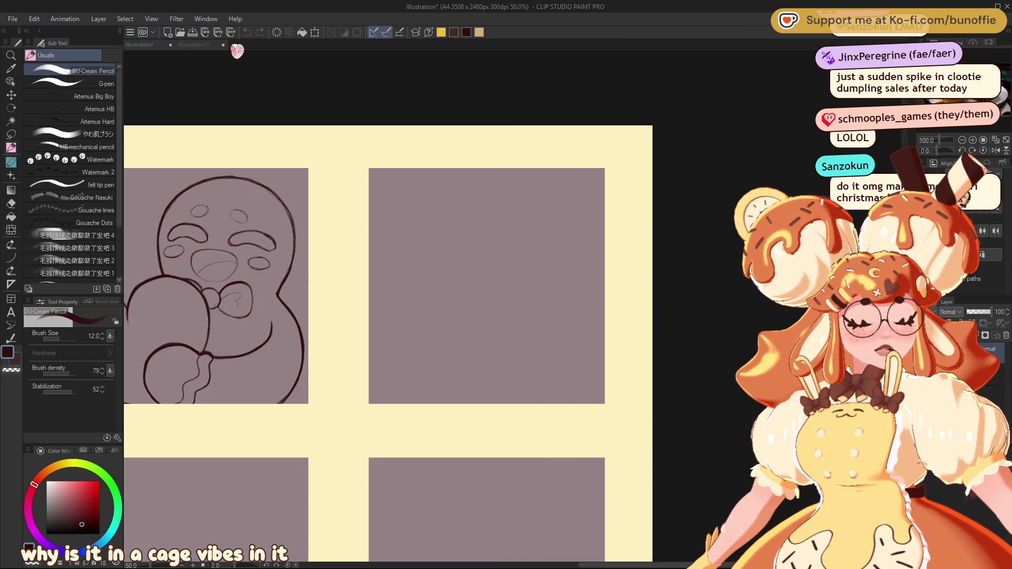
pyautogui.moveTo(239, 49); pyautogui.dragTo(247, 48)
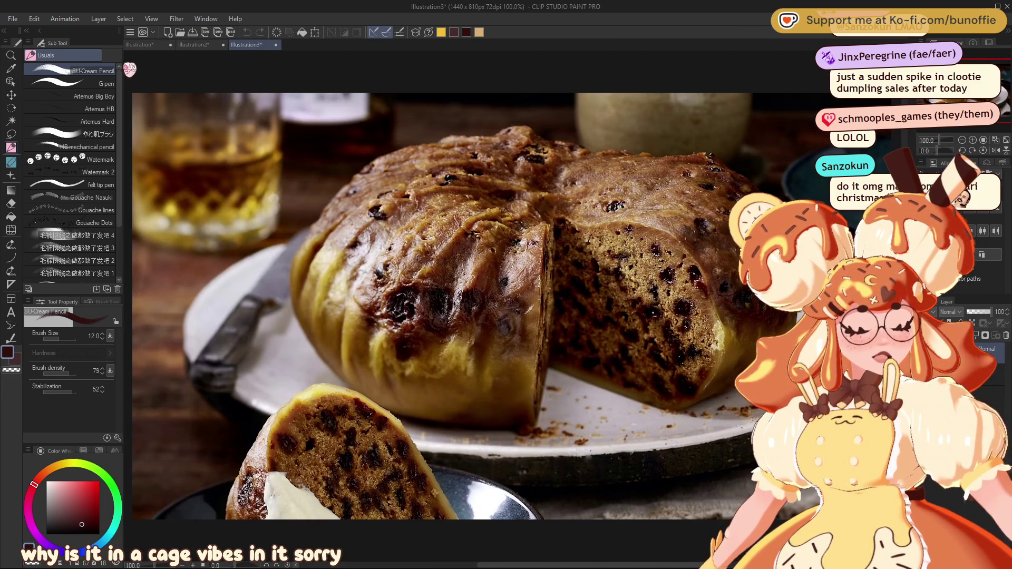
pyautogui.moveTo(132, 67); pyautogui.dragTo(132, 68)
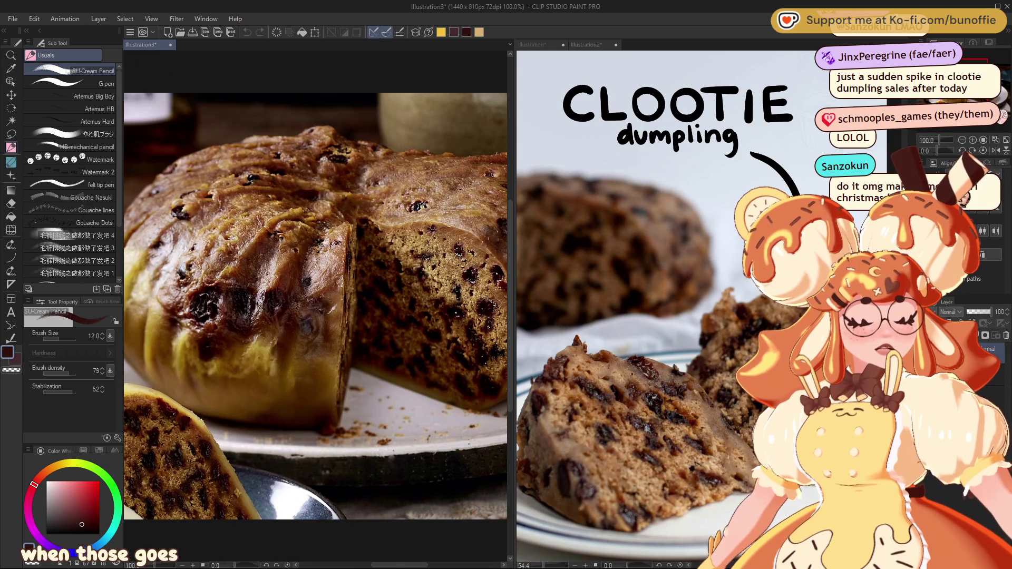
pyautogui.hotkey('ctrl', '0')
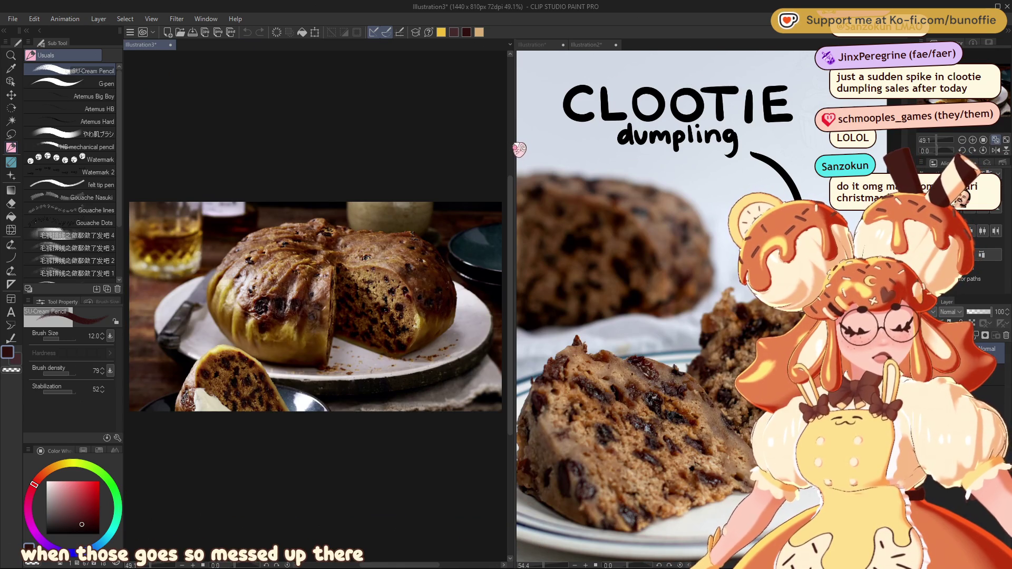
pyautogui.moveTo(515, 143); pyautogui.dragTo(343, 147)
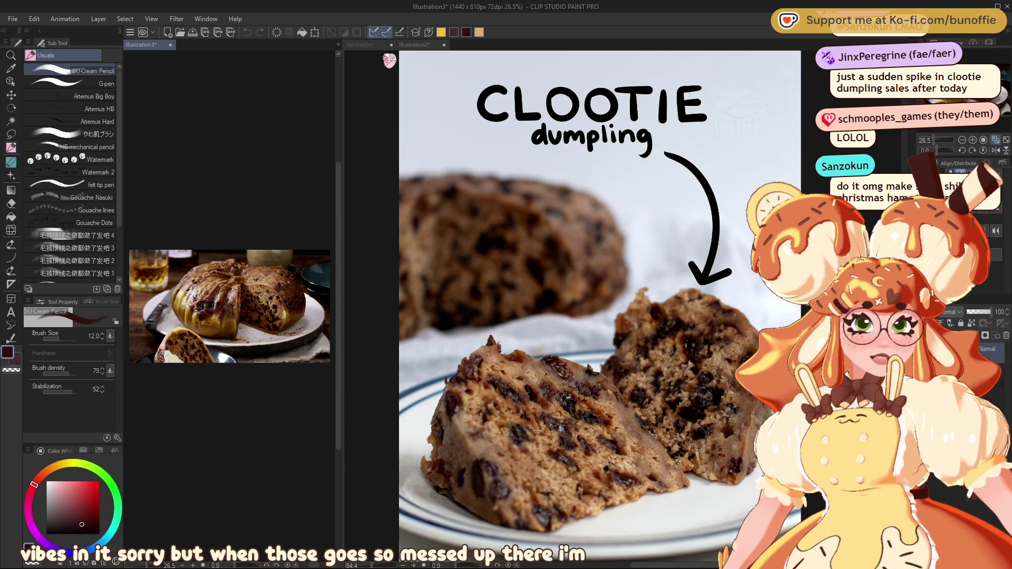
pyautogui.click(377, 46)
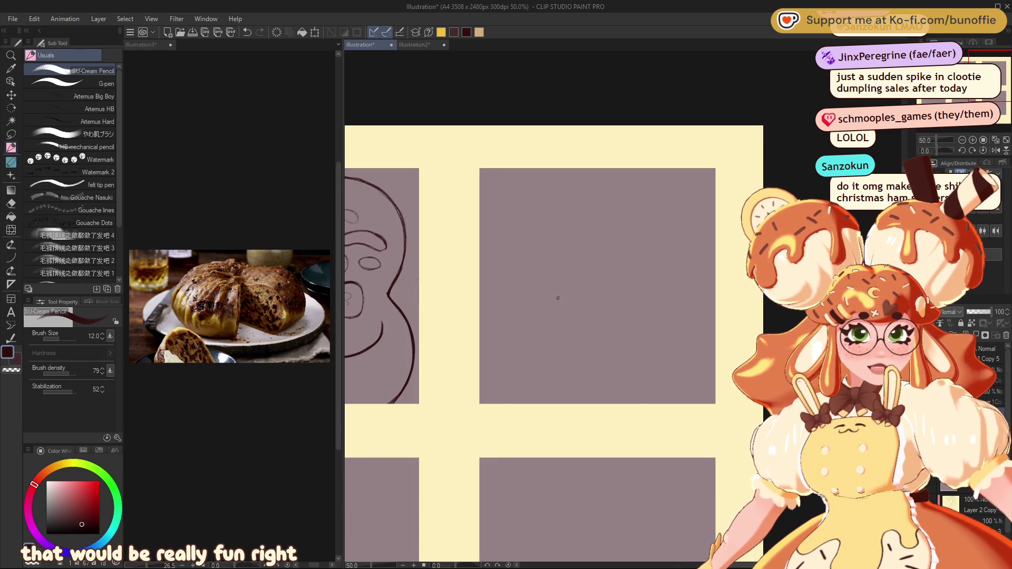
# Step: Pencil the dumpling's oval outline and cut-out wedge edges, undoing one stray vertical line
pyautogui.moveTo(617, 244)
pyautogui.mouseDown()
pyautogui.moveTo(543, 253)
pyautogui.moveTo(659, 258)
pyautogui.moveTo(580, 277)
pyautogui.moveTo(523, 265)
pyautogui.mouseUp()
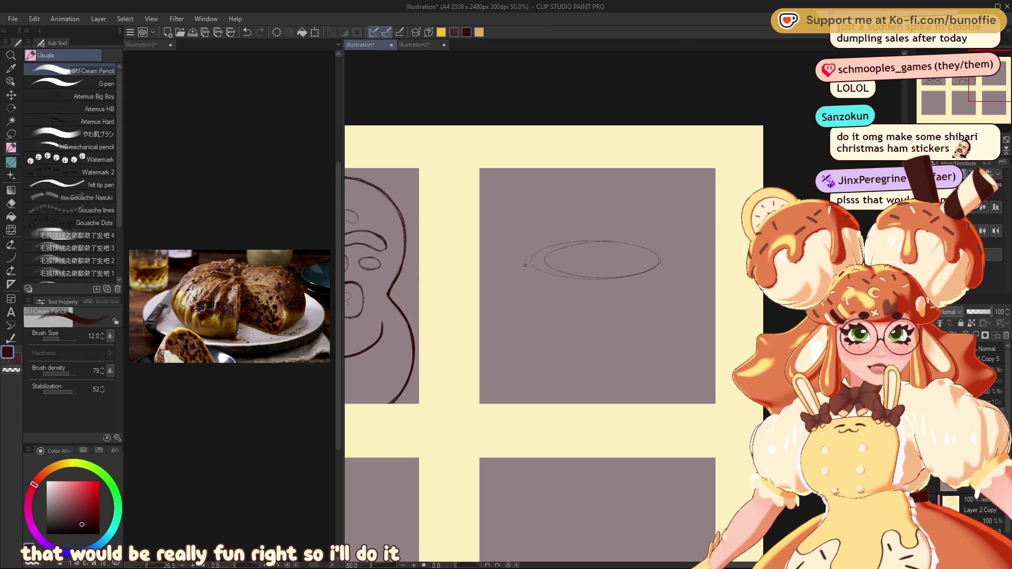
pyautogui.moveTo(529, 258)
pyautogui.mouseDown()
pyautogui.moveTo(513, 268)
pyautogui.moveTo(503, 315)
pyautogui.moveTo(653, 346)
pyautogui.mouseUp()
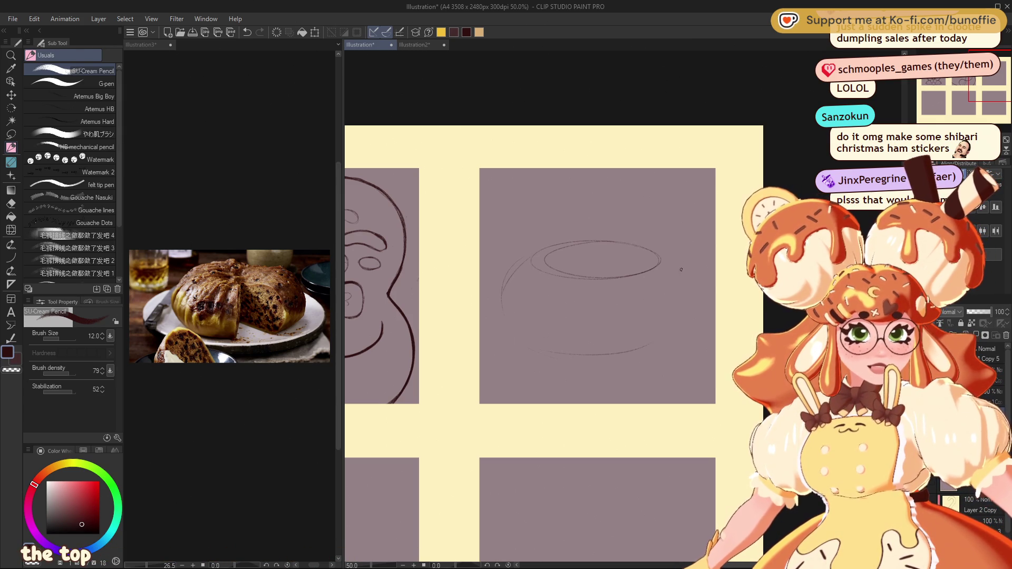
pyautogui.moveTo(688, 298)
pyautogui.mouseDown()
pyautogui.moveTo(677, 266)
pyautogui.moveTo(688, 306)
pyautogui.moveTo(659, 343)
pyautogui.mouseUp()
pyautogui.moveTo(502, 300)
pyautogui.mouseDown()
pyautogui.moveTo(525, 334)
pyautogui.moveTo(550, 347)
pyautogui.mouseUp()
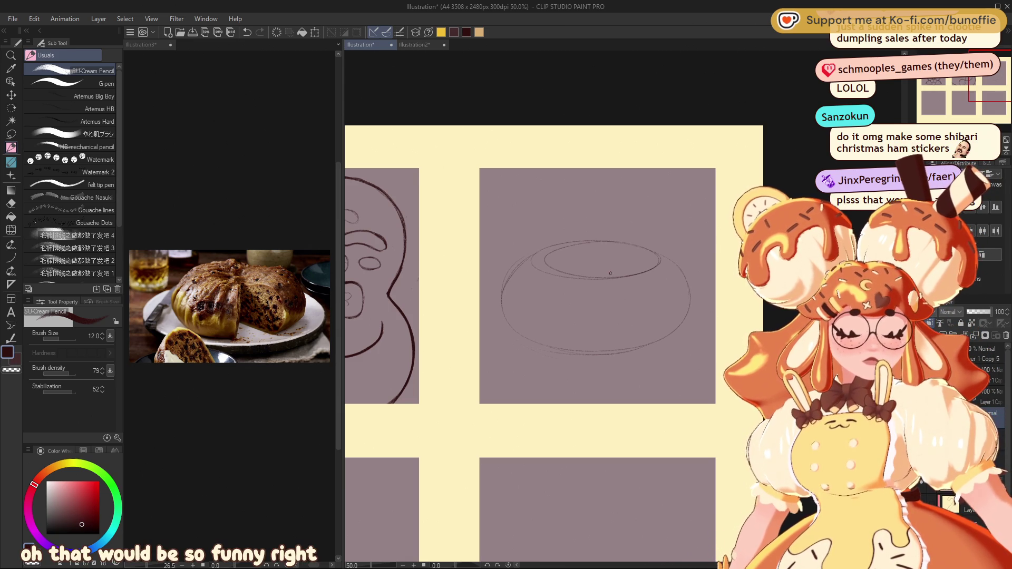
pyautogui.moveTo(608, 275); pyautogui.dragTo(601, 349)
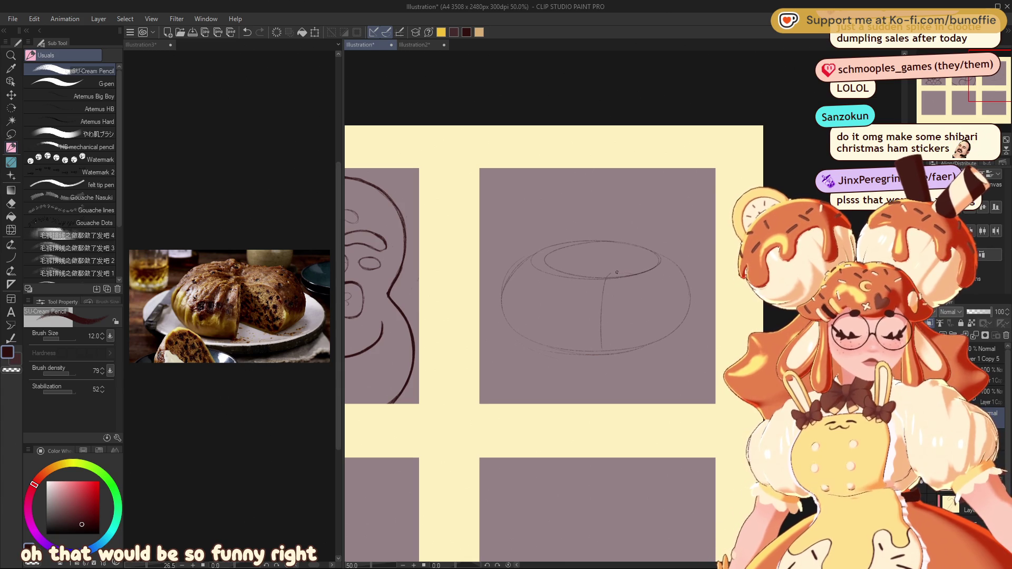
pyautogui.hotkey('ctrl', 'z')
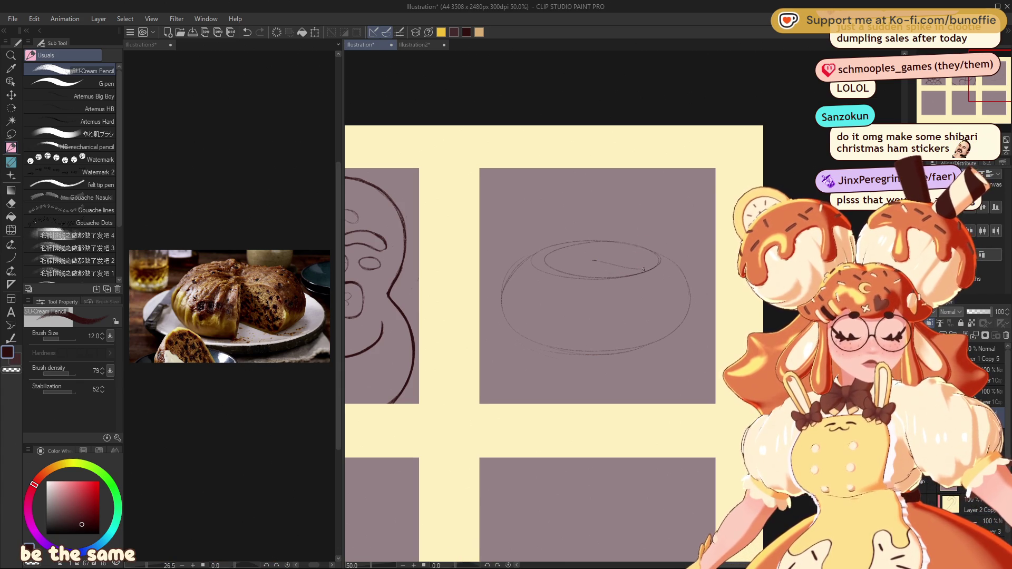
pyautogui.moveTo(660, 277); pyautogui.dragTo(667, 313)
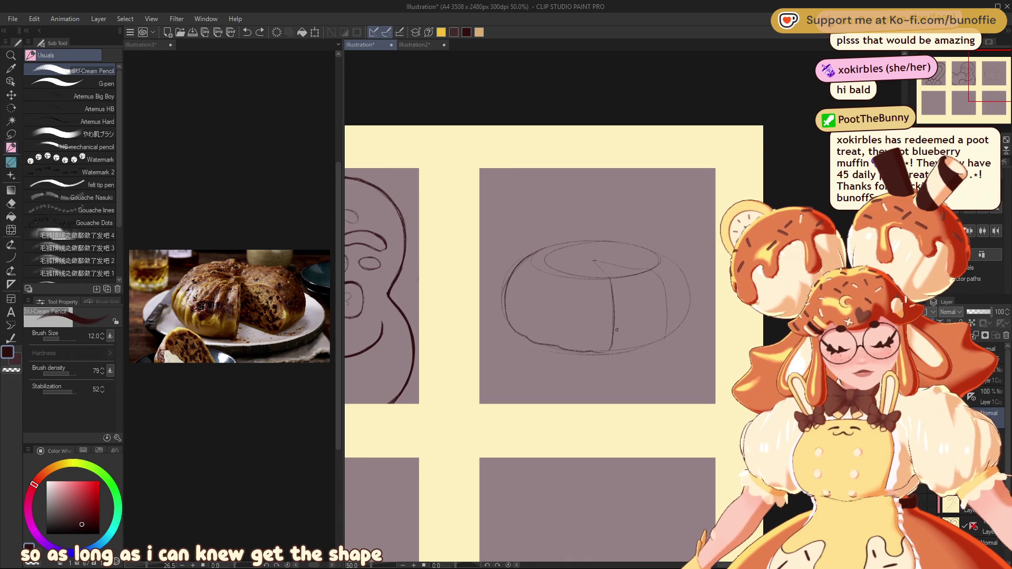
pyautogui.moveTo(617, 331); pyautogui.dragTo(663, 339)
# Step: Refine the sketch by extending the top edge, right edge, inner cut line and wedge top
pyautogui.moveTo(973, 74); pyautogui.dragTo(987, 73)
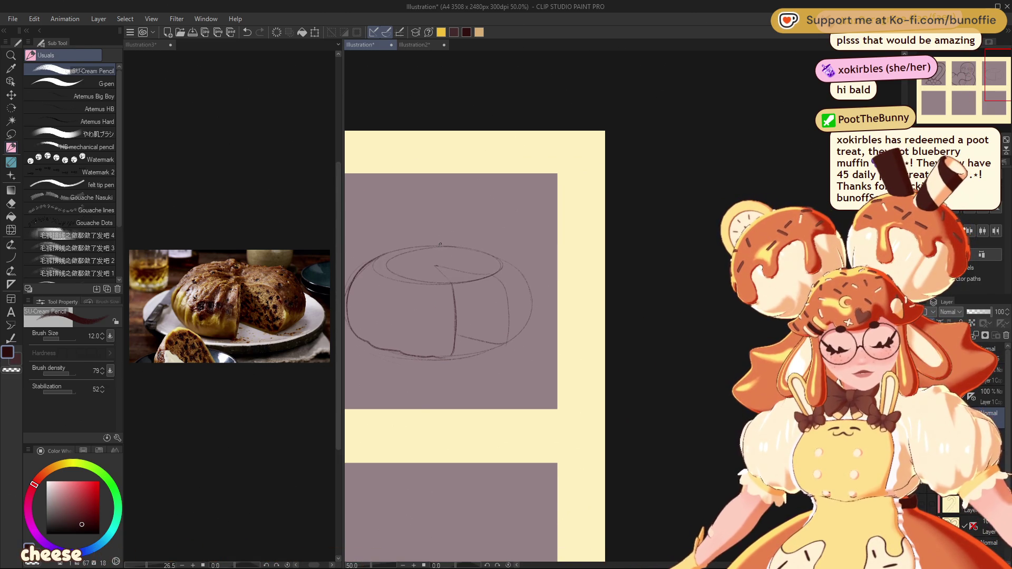
pyautogui.moveTo(435, 243); pyautogui.dragTo(423, 243)
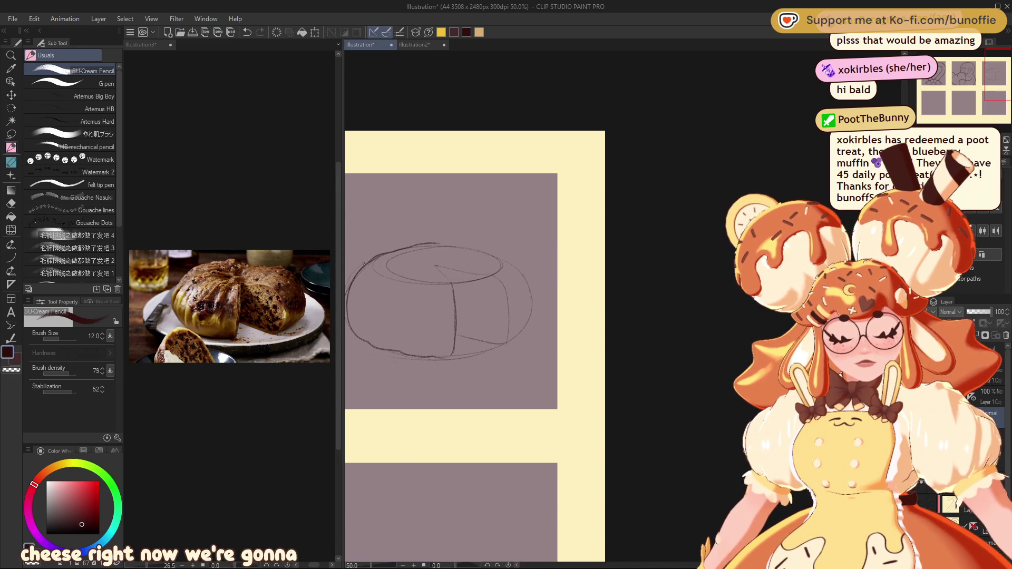
pyautogui.moveTo(452, 247); pyautogui.dragTo(481, 252)
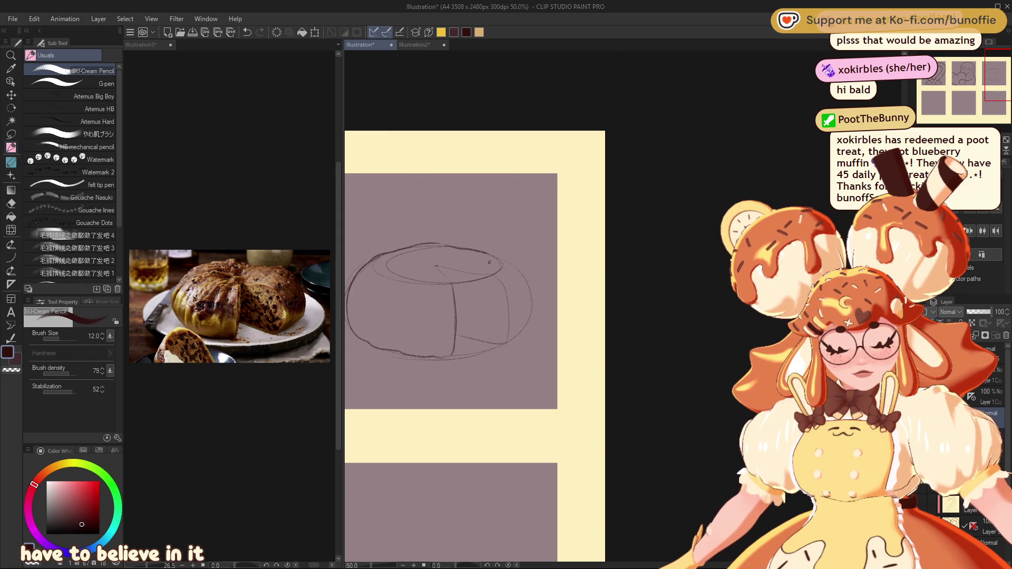
pyautogui.moveTo(524, 280); pyautogui.dragTo(533, 306)
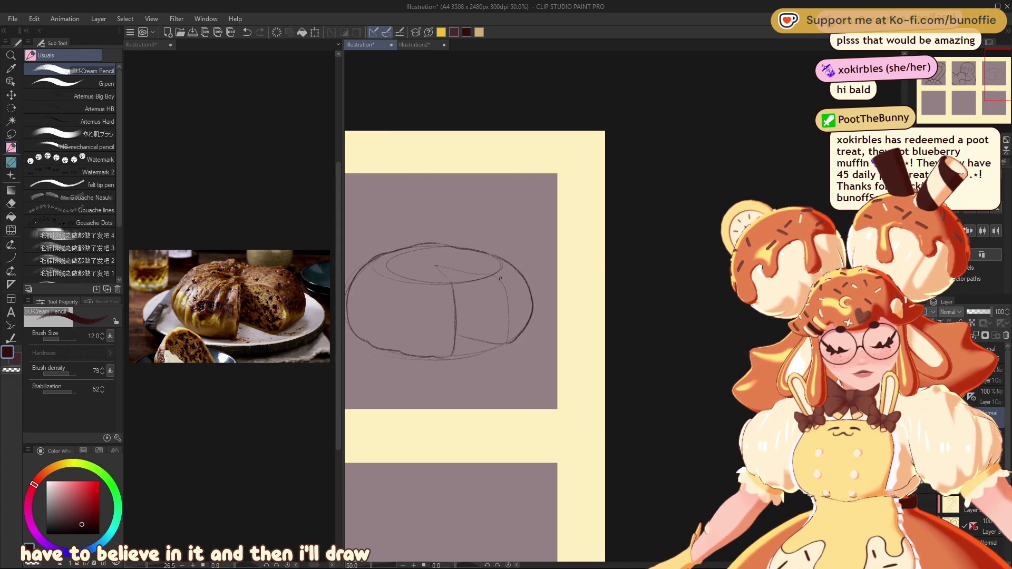
pyautogui.moveTo(508, 308); pyautogui.dragTo(507, 333)
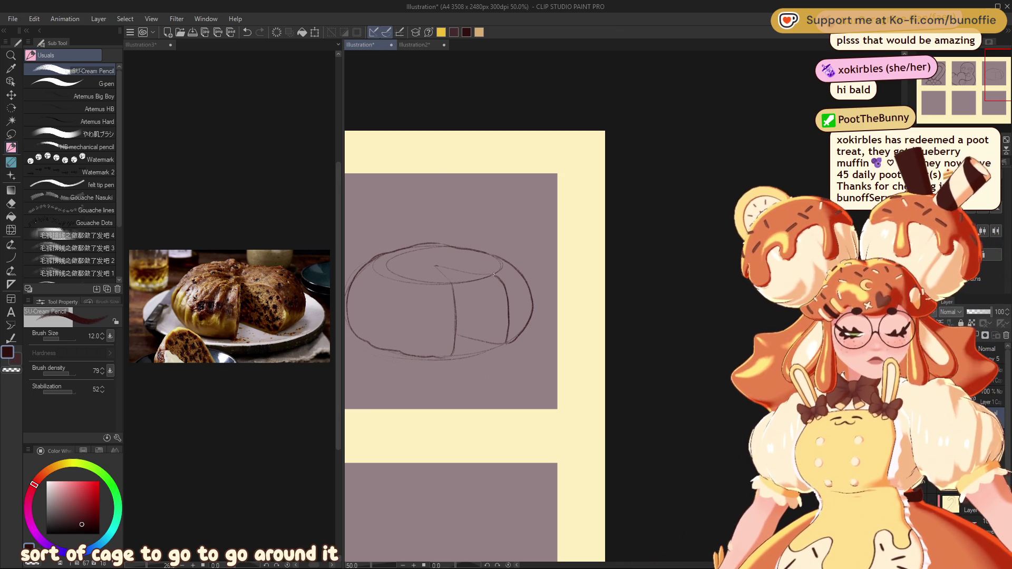
pyautogui.moveTo(448, 269); pyautogui.dragTo(435, 267)
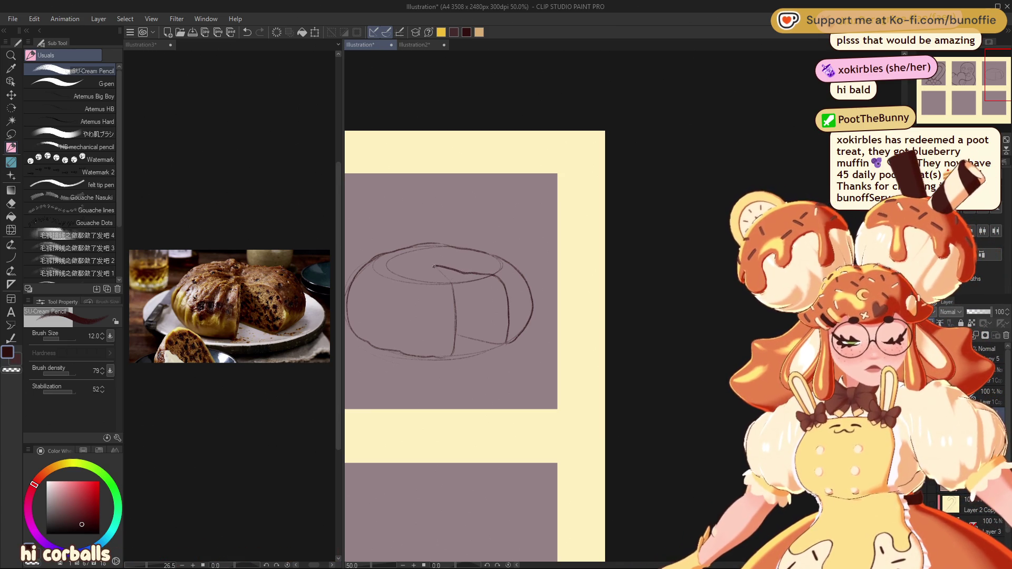
pyautogui.moveTo(984, 81)
pyautogui.mouseDown()
pyautogui.moveTo(972, 74)
pyautogui.moveTo(1004, 78)
pyautogui.mouseUp()
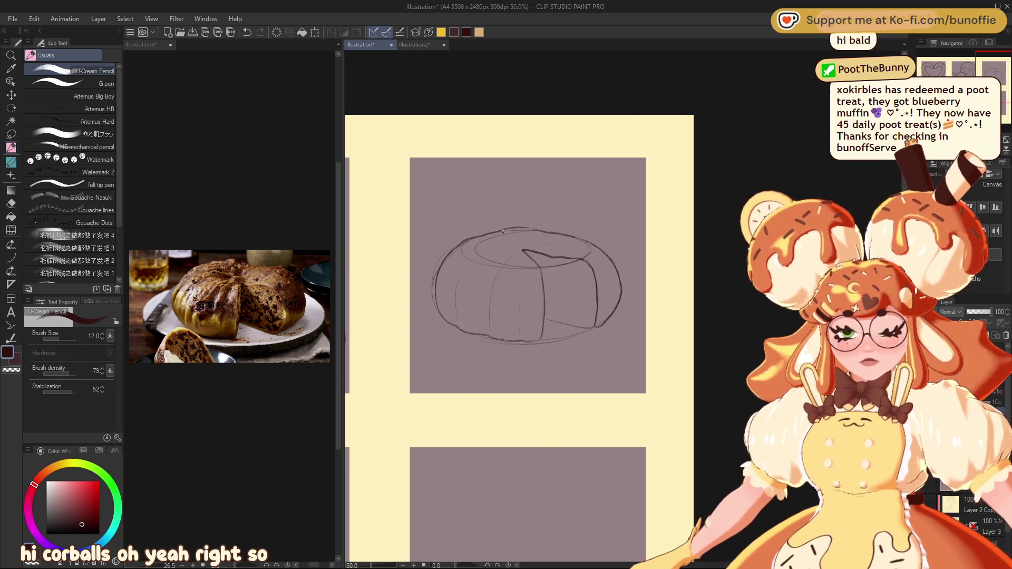
pyautogui.press('e')
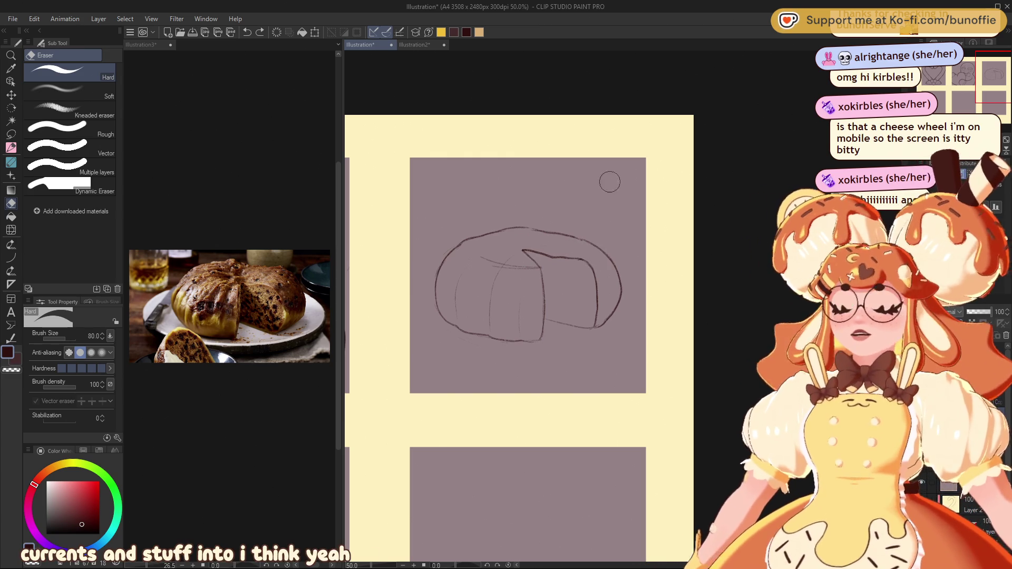
# Step: Scale the dumpling sketch to 115% with Free Transform, then pencil a vertical guide at its left
pyautogui.scroll(1, 622, 306)
pyautogui.moveTo(990, 77); pyautogui.dragTo(987, 74)
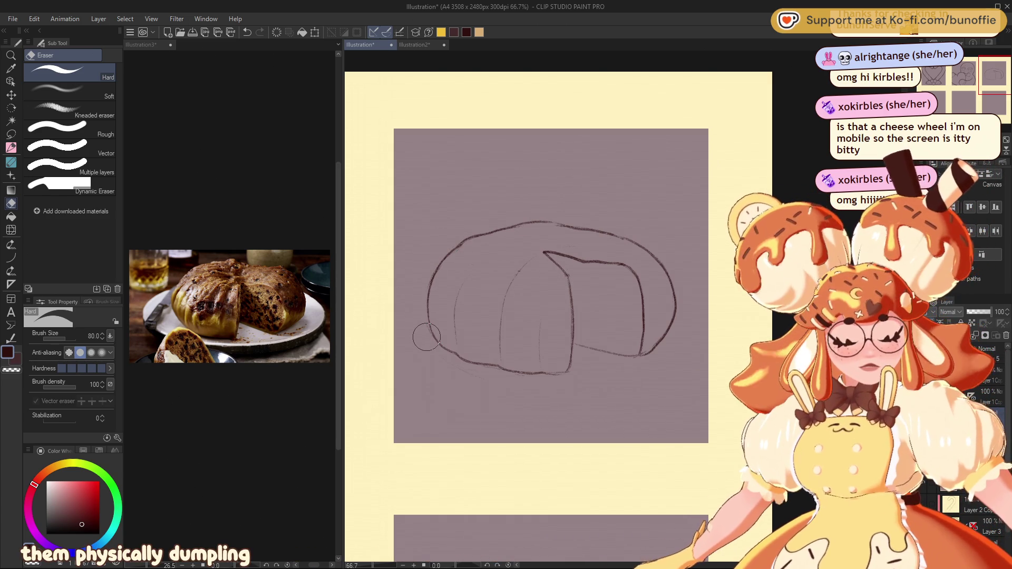
pyautogui.hotkey('ctrl', 't')
pyautogui.moveTo(677, 300)
pyautogui.mouseDown()
pyautogui.moveTo(699, 300)
pyautogui.moveTo(681, 302)
pyautogui.mouseUp()
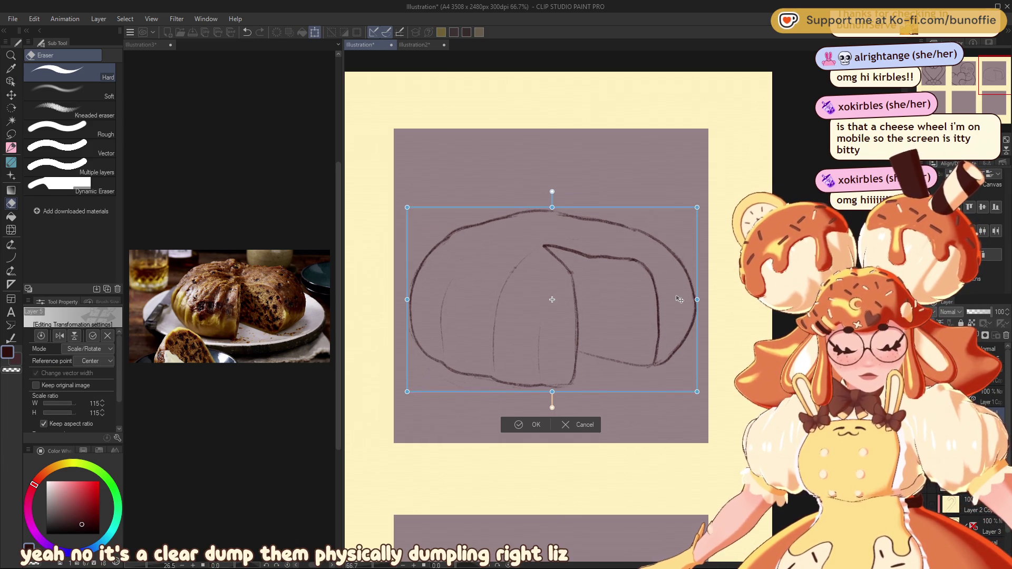
pyautogui.click(532, 433)
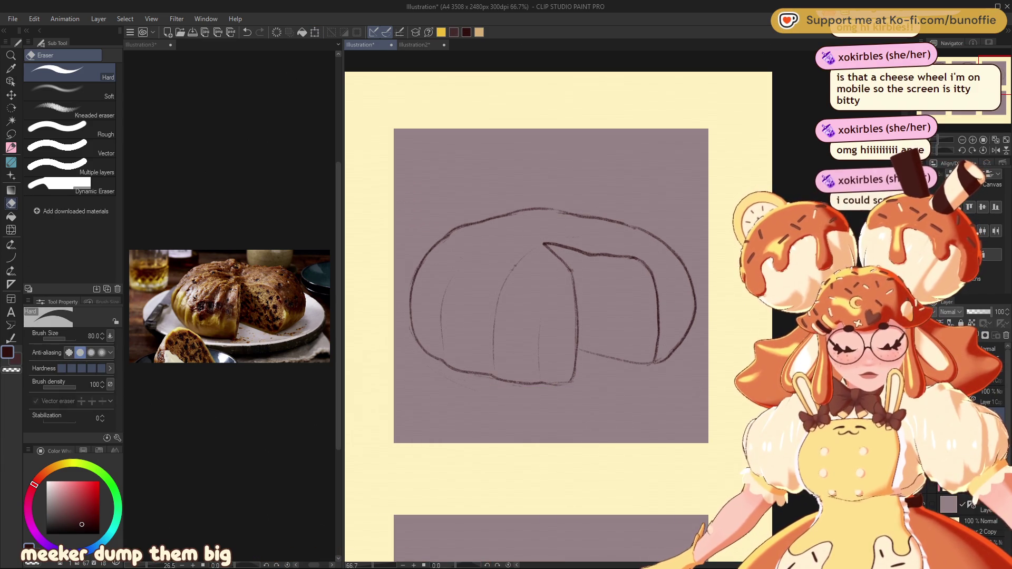
pyautogui.click(12, 148)
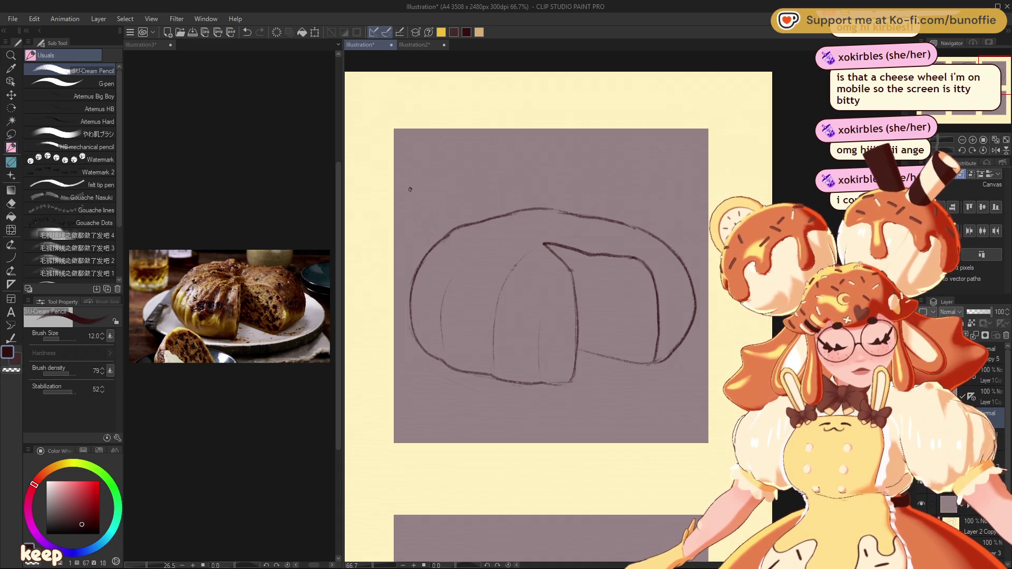
pyautogui.moveTo(409, 195); pyautogui.dragTo(409, 299)
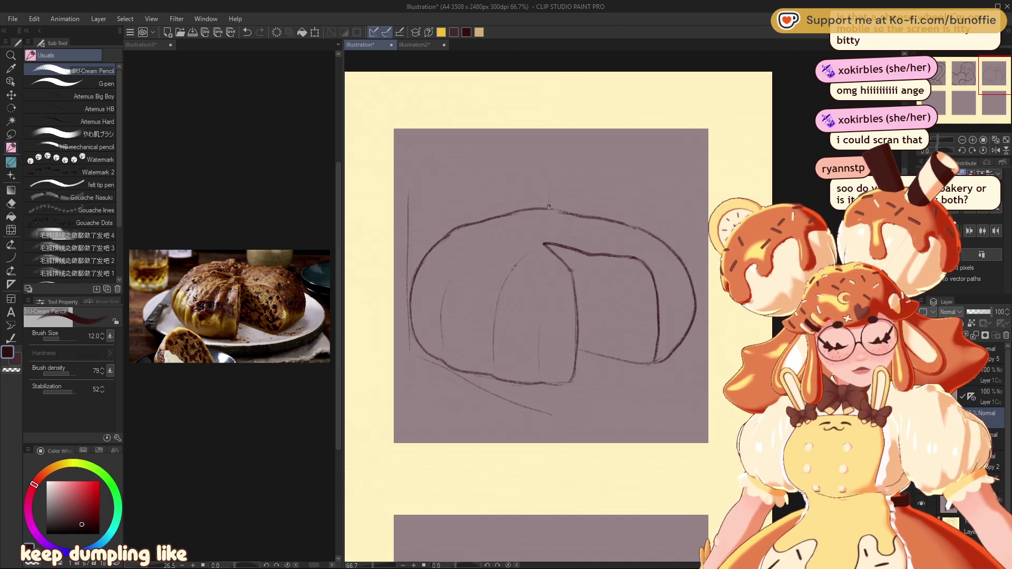
# Step: Undo the stray diagonal stroke and switch to the Figure tool
pyautogui.hotkey('ctrl', 'z')
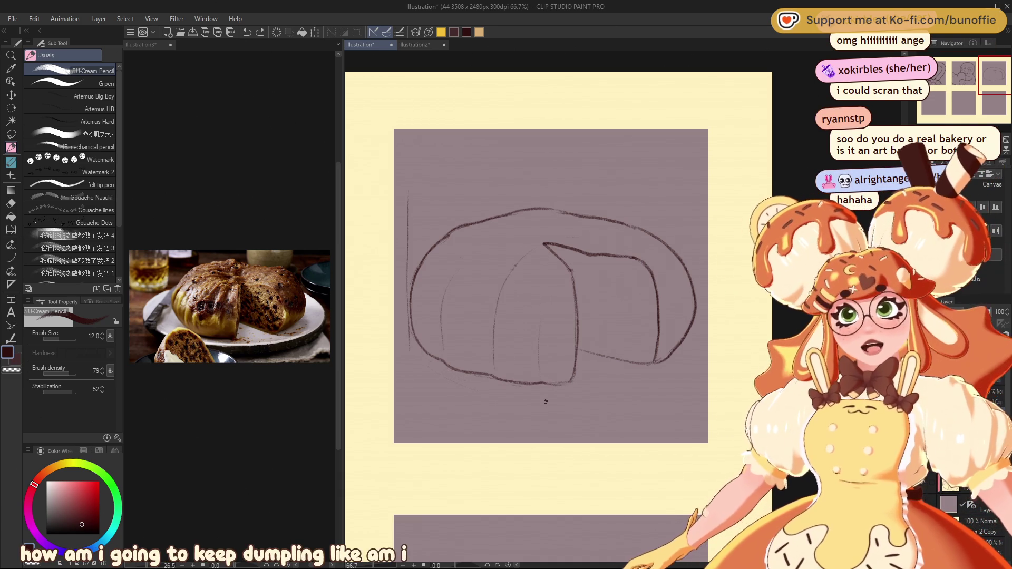
pyautogui.click(10, 257)
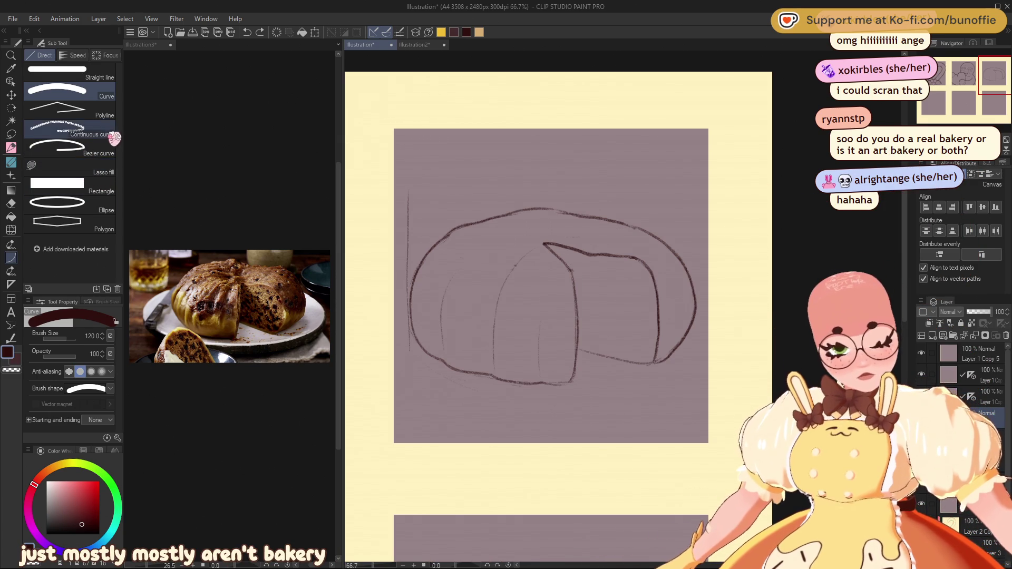
# Step: Set the Rectangle sub tool to outline only at width 6 and draw a rectangle over the dumpling
pyautogui.click(106, 193)
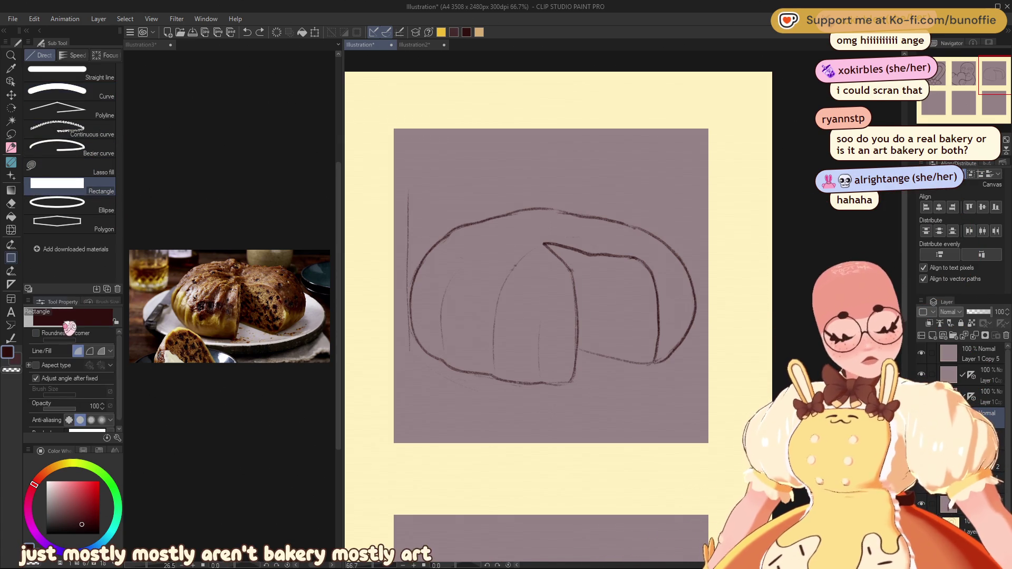
pyautogui.click(90, 352)
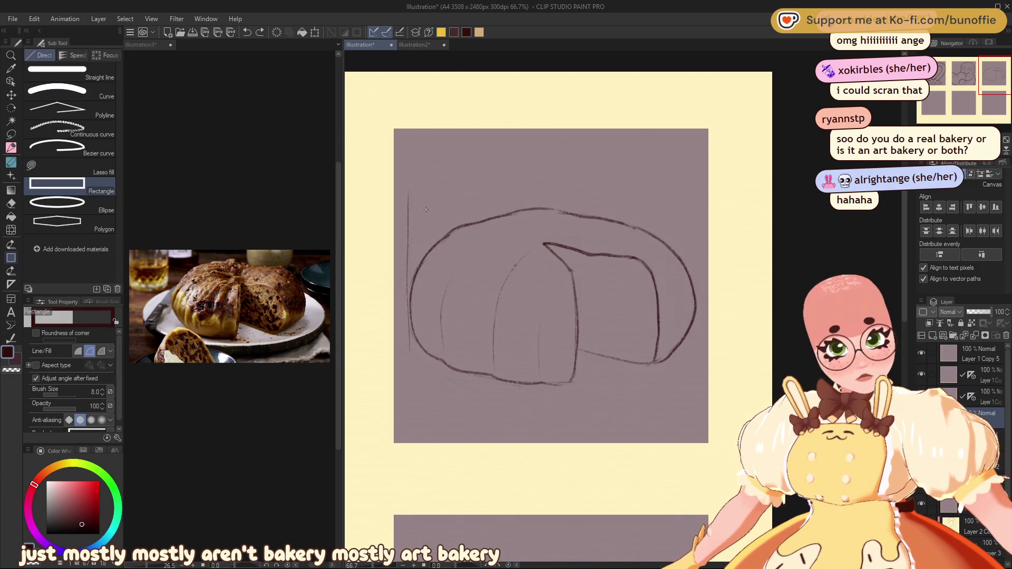
pyautogui.click(102, 394)
pyautogui.click(102, 394)
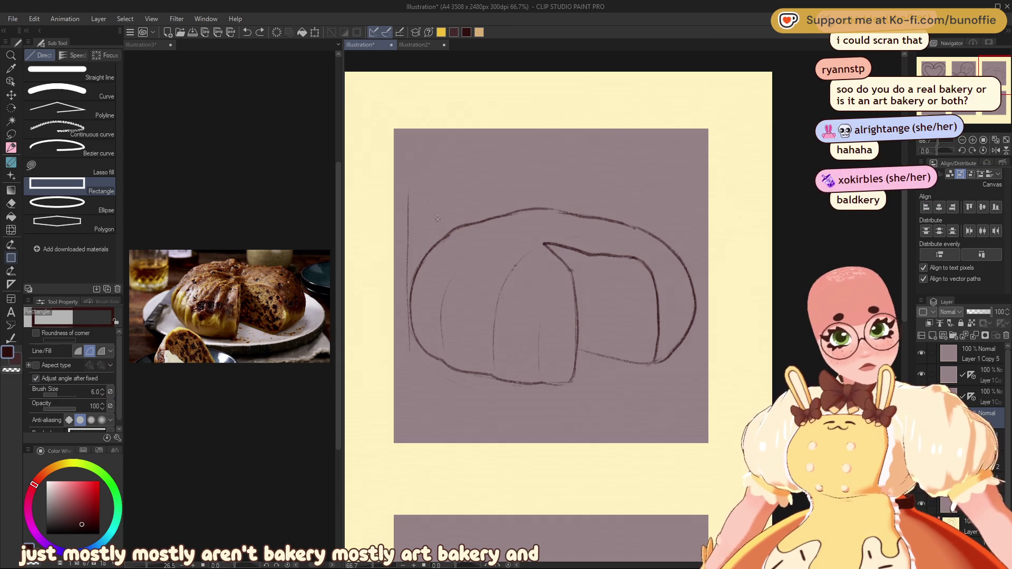
pyautogui.moveTo(408, 187)
pyautogui.mouseDown()
pyautogui.moveTo(513, 347)
pyautogui.moveTo(571, 393)
pyautogui.moveTo(559, 396)
pyautogui.moveTo(603, 389)
pyautogui.moveTo(629, 407)
pyautogui.mouseUp()
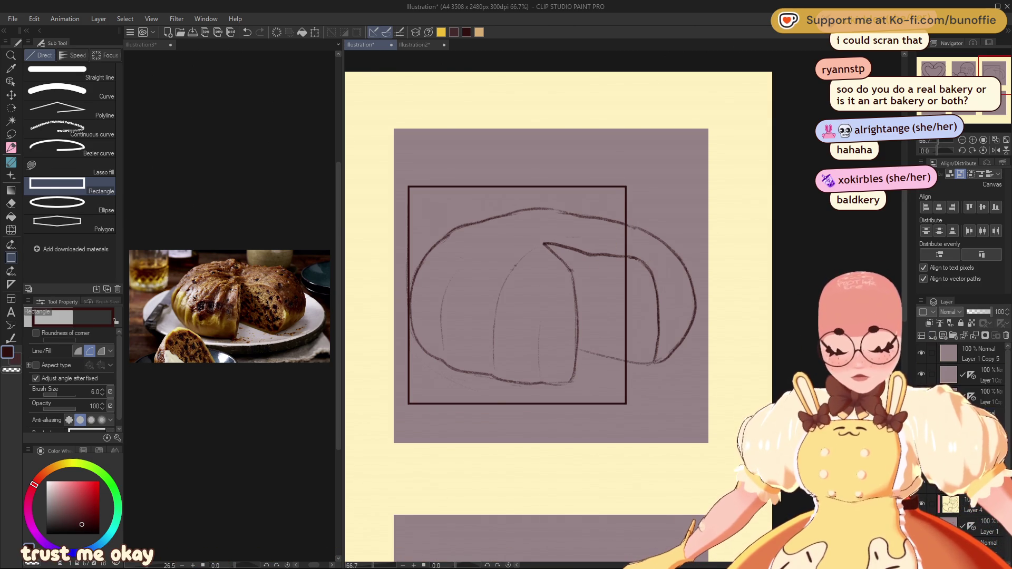
# Step: Start a Free Transform on the rectangle outline with Ctrl+T
pyautogui.hotkey('ctrl', 't')
# Step: Skew the rectangle into a narrower slanted left panel of the box
pyautogui.moveTo(627, 186); pyautogui.dragTo(627, 217)
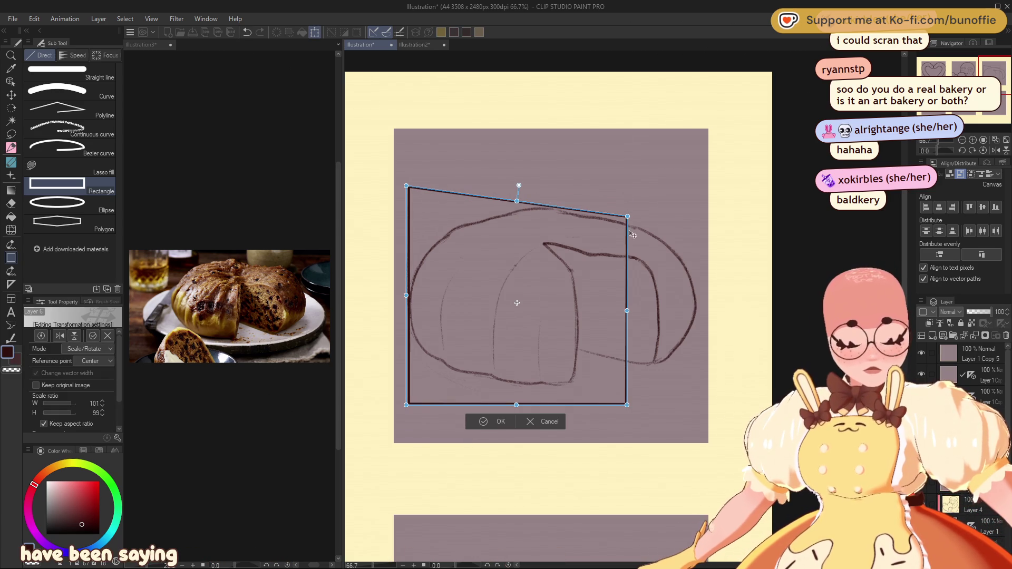
pyautogui.moveTo(626, 404); pyautogui.dragTo(632, 467)
pyautogui.moveTo(629, 341)
pyautogui.mouseDown()
pyautogui.moveTo(537, 347)
pyautogui.moveTo(527, 327)
pyautogui.mouseUp()
pyautogui.moveTo(502, 371); pyautogui.dragTo(494, 339)
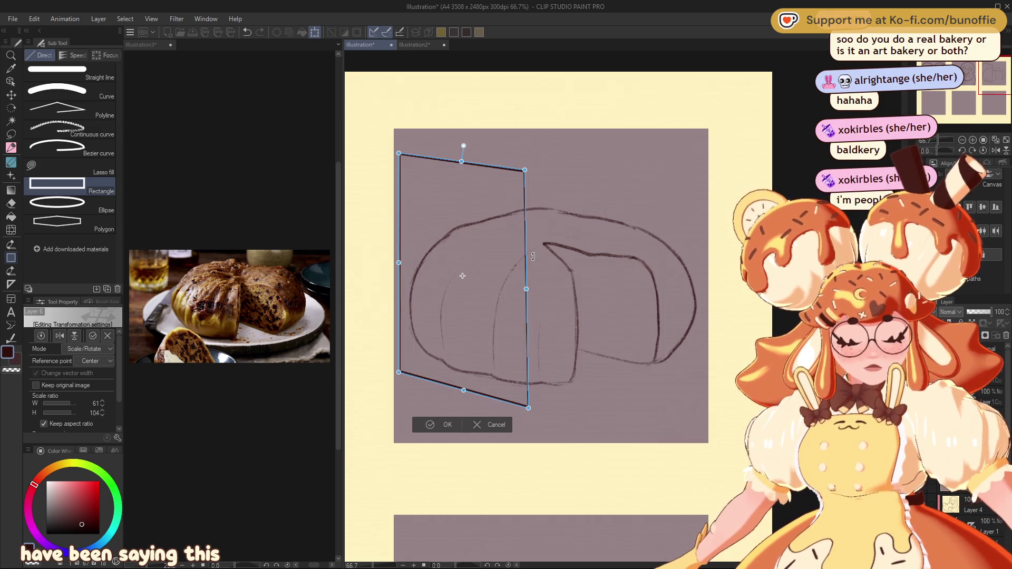
pyautogui.moveTo(528, 409); pyautogui.dragTo(524, 424)
pyautogui.moveTo(525, 170); pyautogui.dragTo(523, 171)
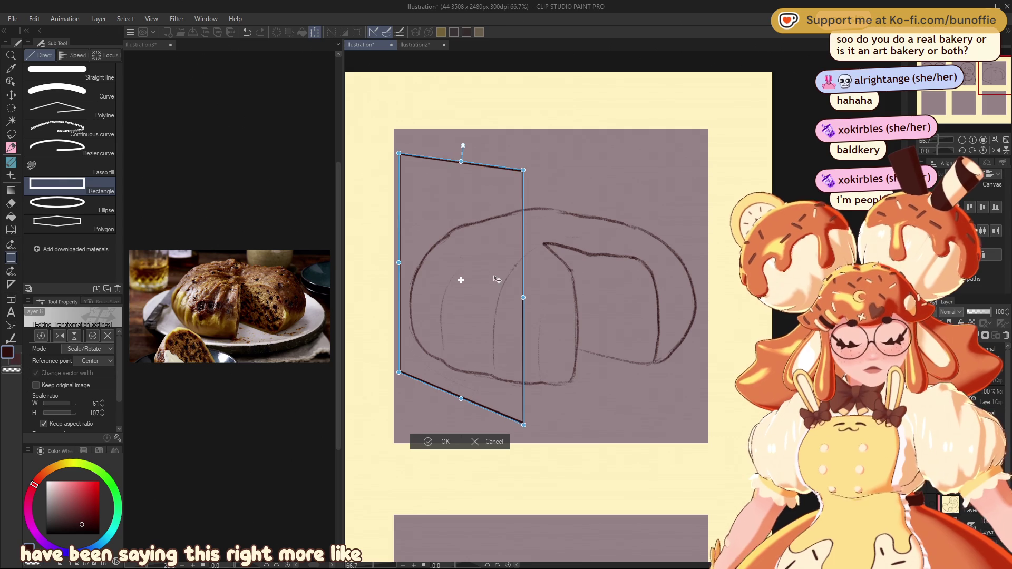
pyautogui.moveTo(408, 253); pyautogui.dragTo(409, 259)
pyautogui.click(445, 447)
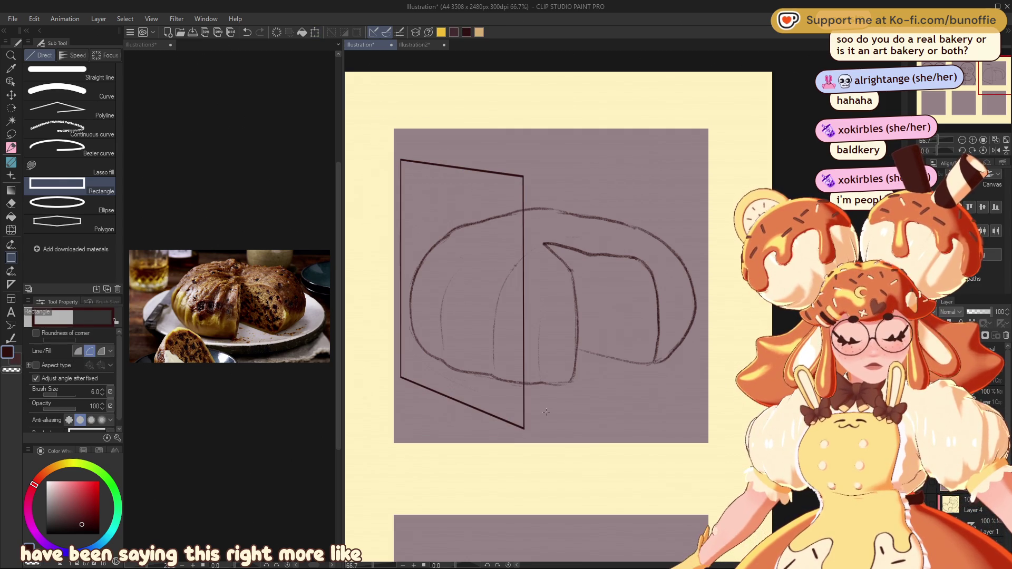
# Step: Paste a rectangle copy, move it right and resize it into the upright right face, then undo
pyautogui.click(12, 148)
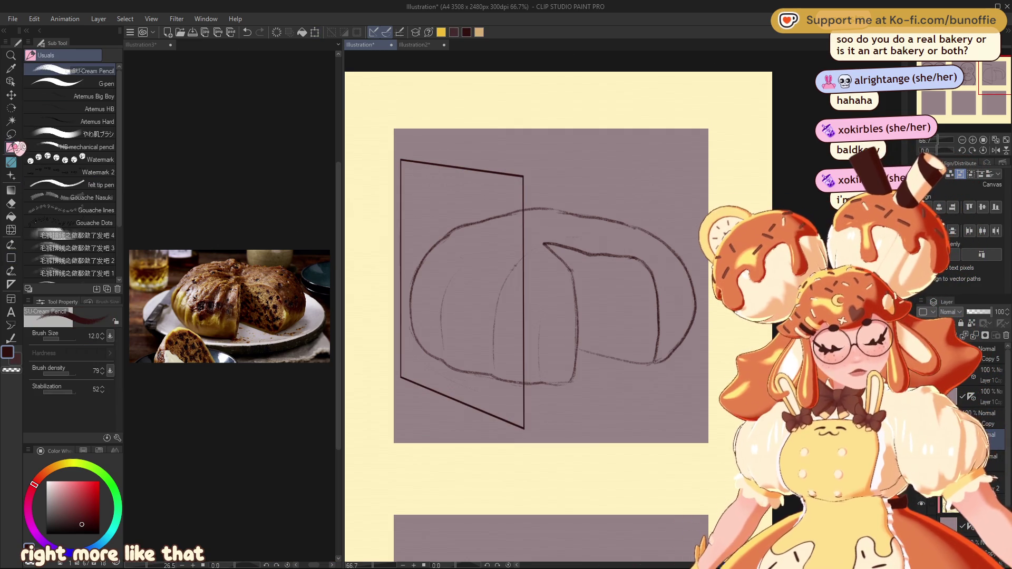
pyautogui.hotkey('ctrl', 'v')
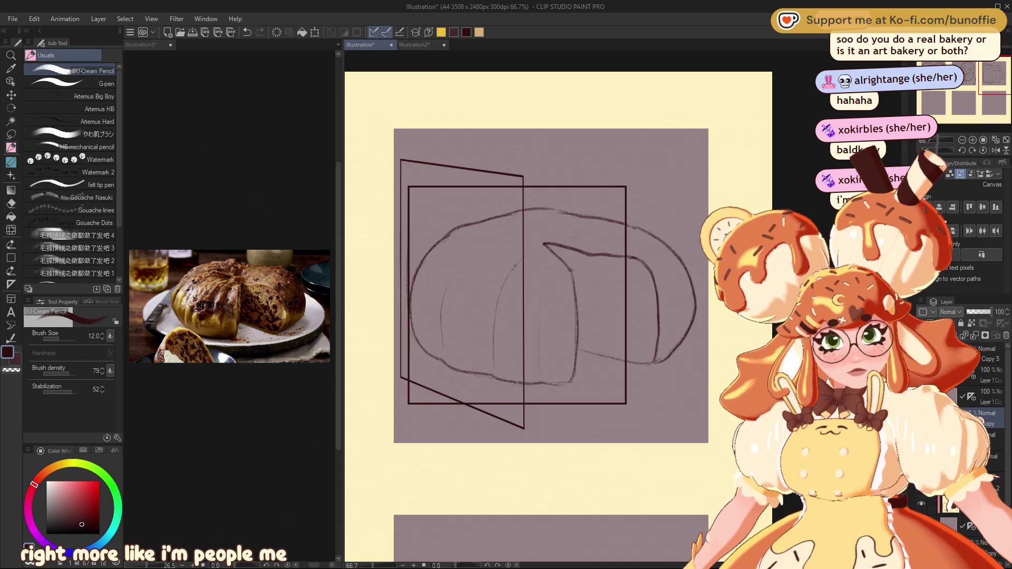
pyautogui.press('k')
pyautogui.moveTo(567, 312); pyautogui.dragTo(682, 335)
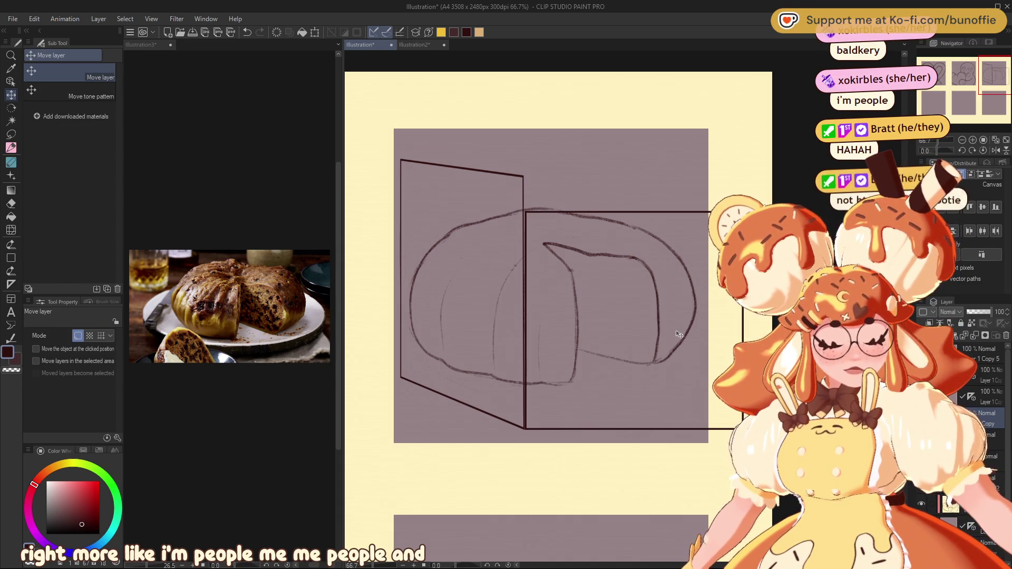
pyautogui.hotkey('ctrl', 't')
pyautogui.moveTo(633, 212); pyautogui.dragTo(633, 177)
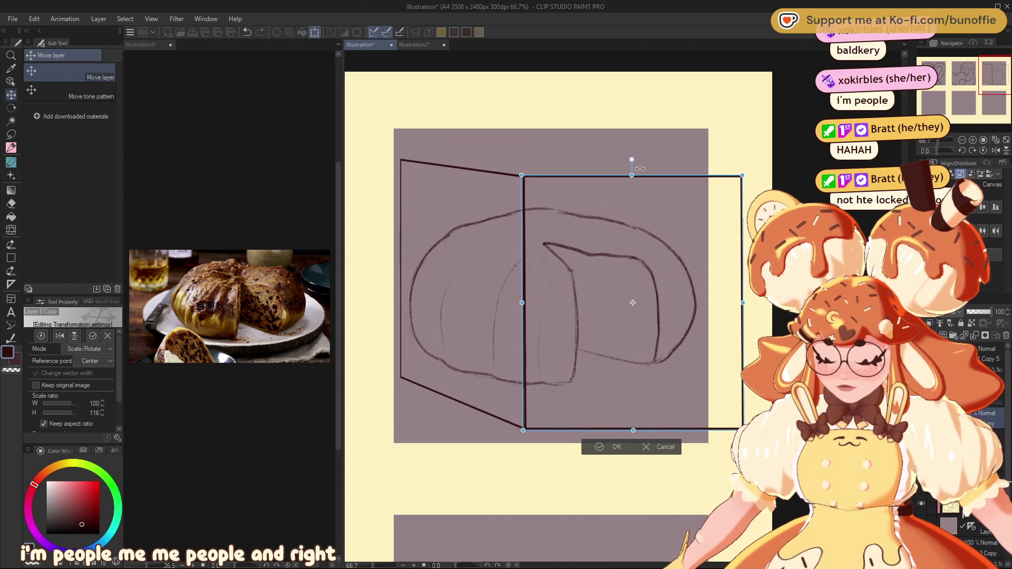
pyautogui.moveTo(743, 303); pyautogui.dragTo(704, 303)
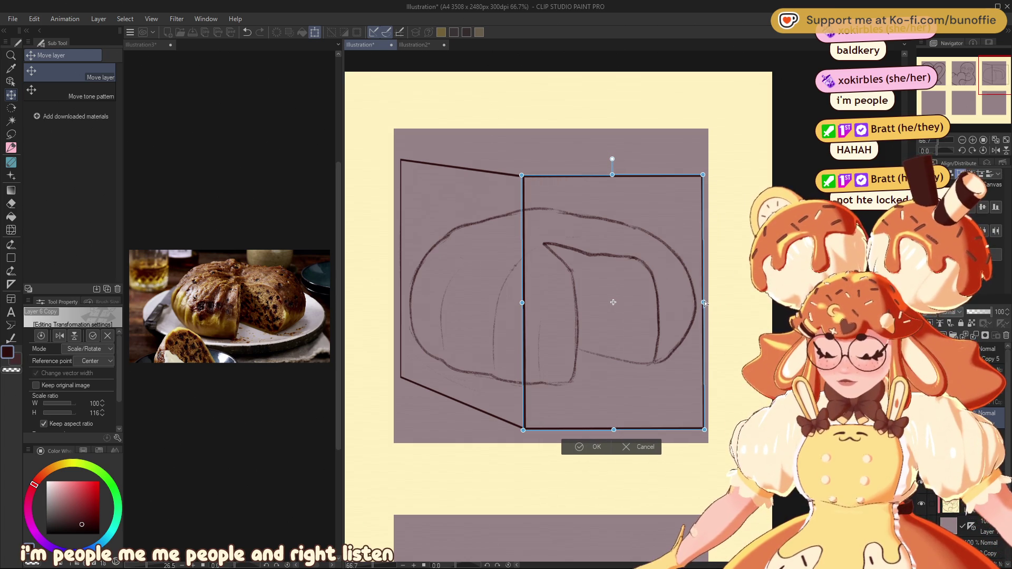
pyautogui.click(595, 446)
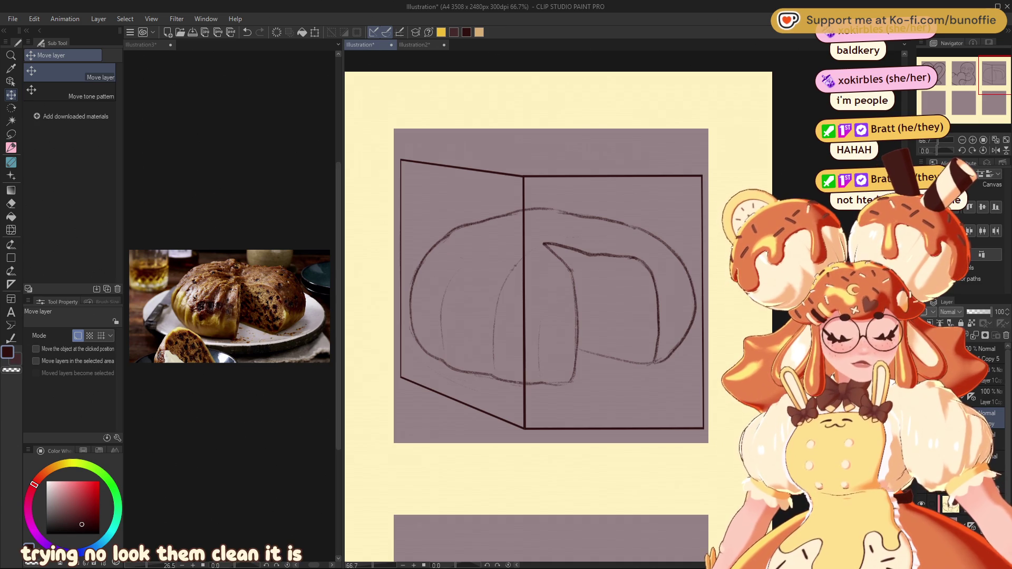
pyautogui.hotkey('ctrl', 'z')
pyautogui.hotkey('ctrl', 'z')
pyautogui.hotkey('ctrl', 'z')
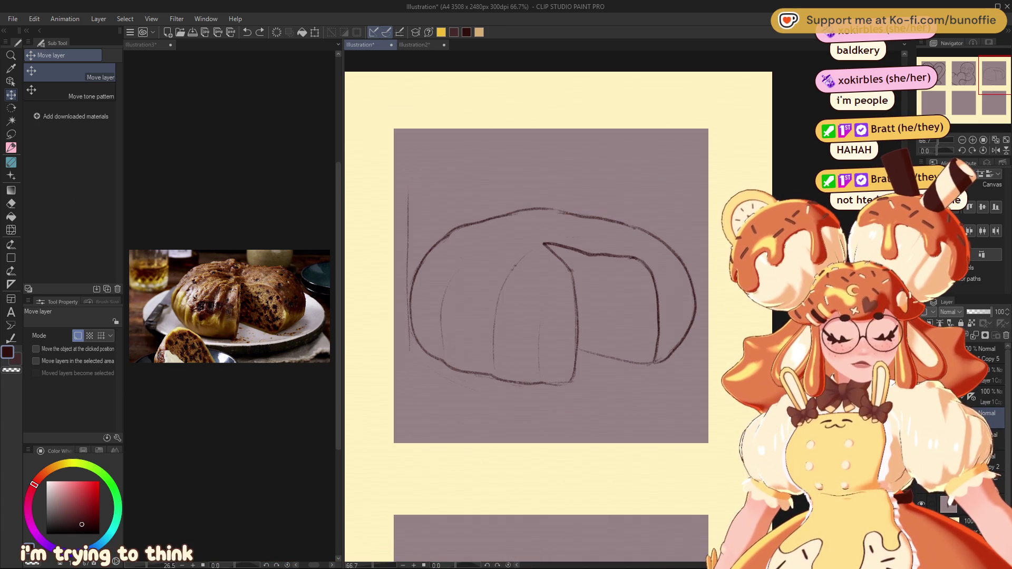
# Step: Remove the rectangle box and freehand pencil the cube's left, top-left and upper-right edges
pyautogui.hotkey('ctrl', 'y')
pyautogui.hotkey('ctrl', 'z')
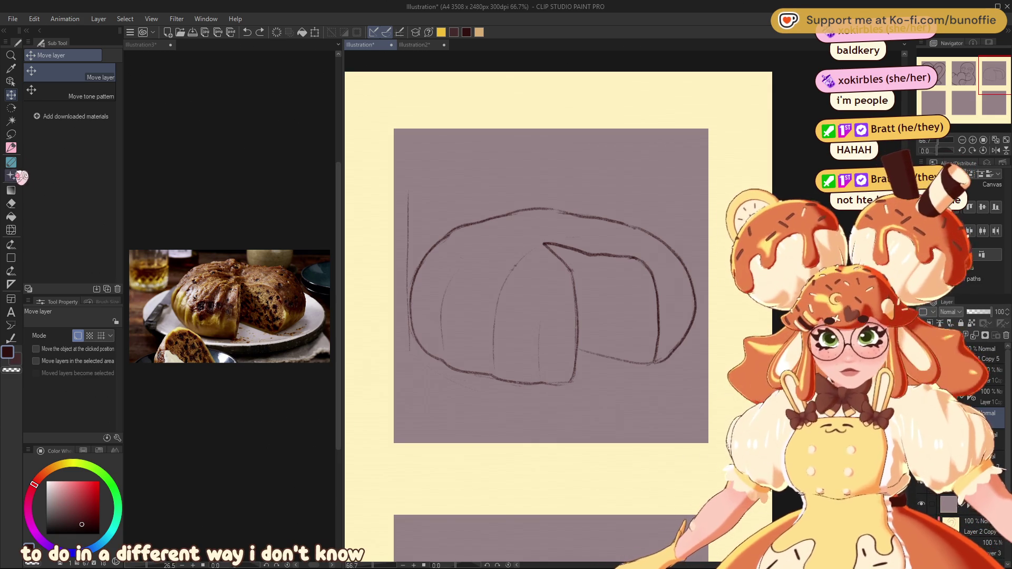
pyautogui.click(10, 147)
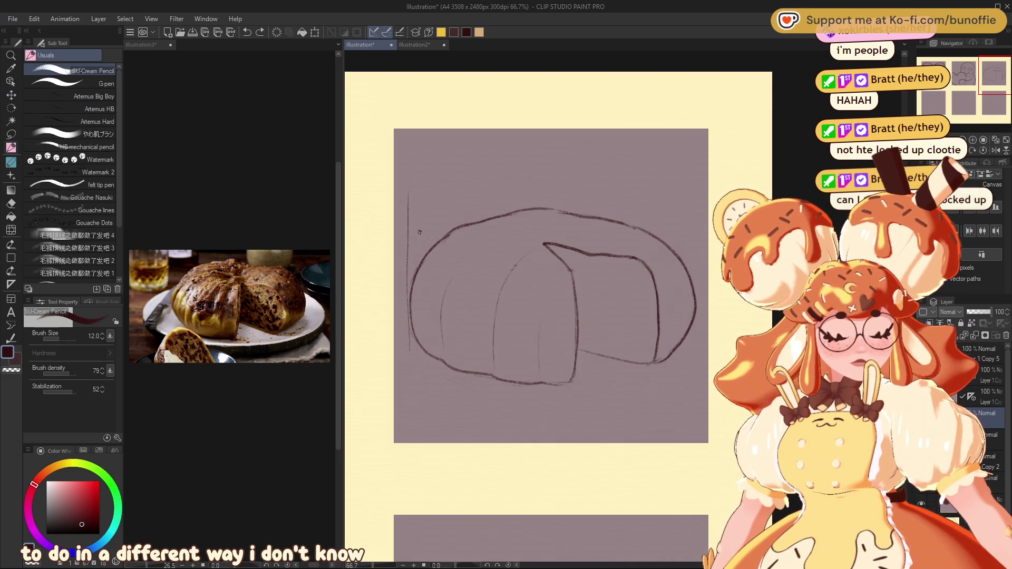
pyautogui.moveTo(408, 184); pyautogui.dragTo(412, 357)
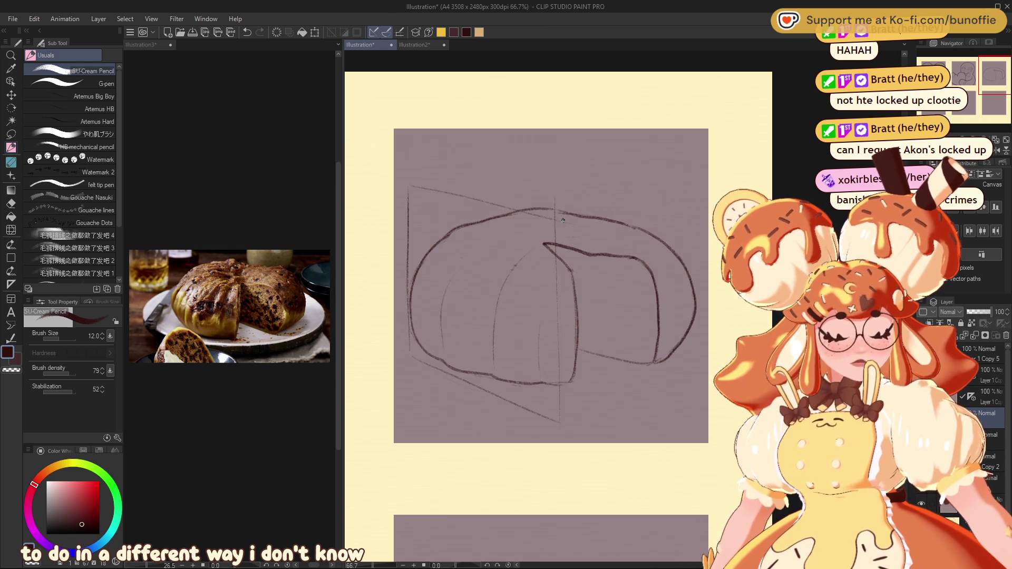
pyautogui.moveTo(435, 180); pyautogui.dragTo(544, 158)
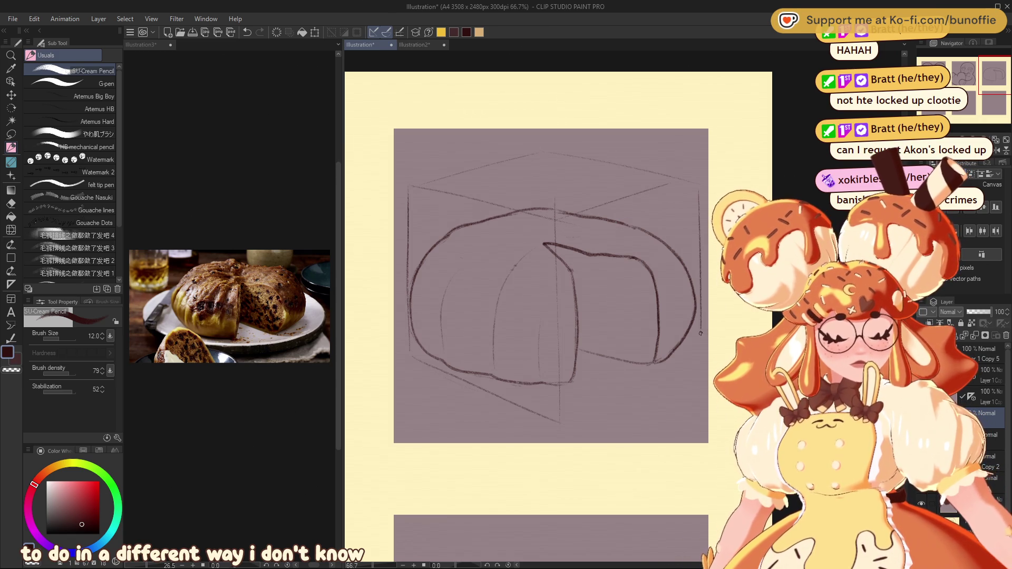
pyautogui.moveTo(577, 214); pyautogui.dragTo(680, 190)
pyautogui.moveTo(412, 184); pyautogui.dragTo(562, 148)
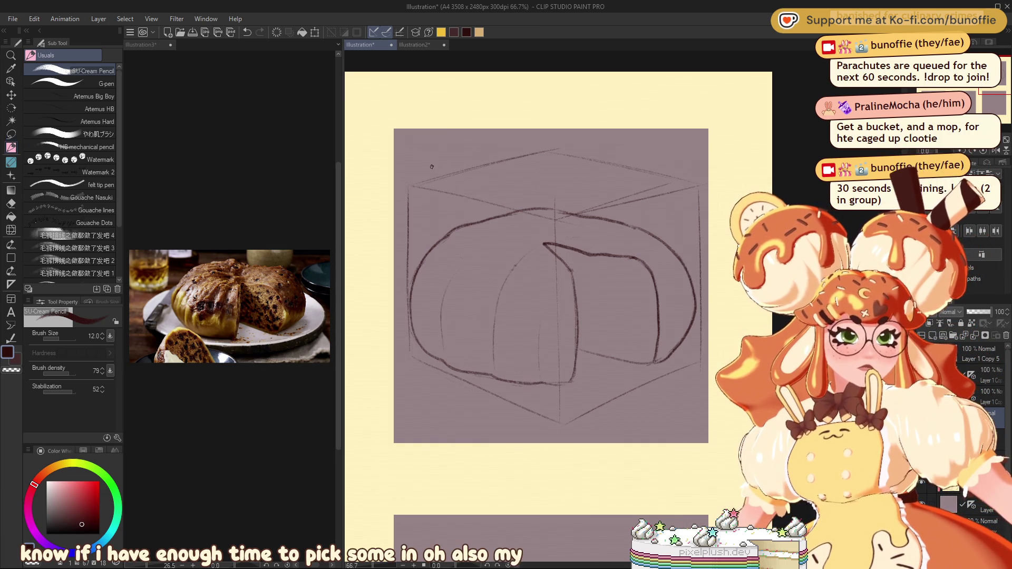
pyautogui.moveTo(407, 186); pyautogui.dragTo(552, 150)
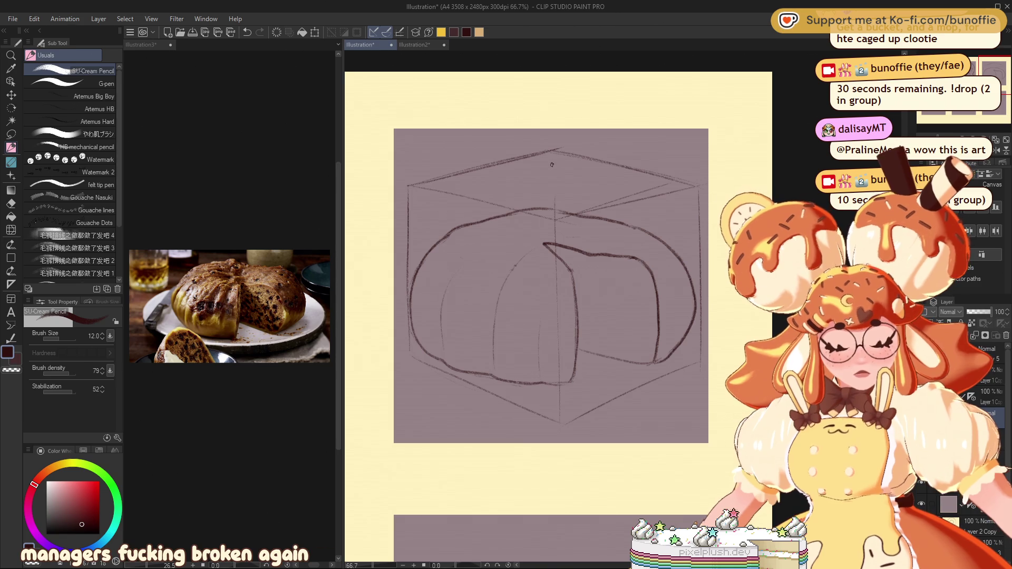
# Step: Redraw the cube's top-right edge and add a faint line across its top face
pyautogui.hotkey('ctrl', 'z')
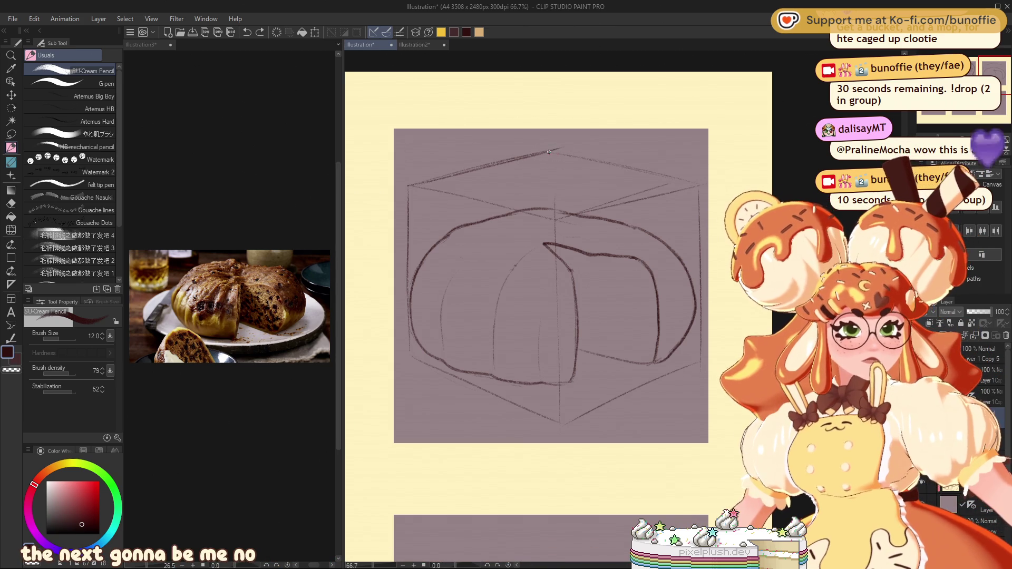
pyautogui.moveTo(551, 152); pyautogui.dragTo(701, 185)
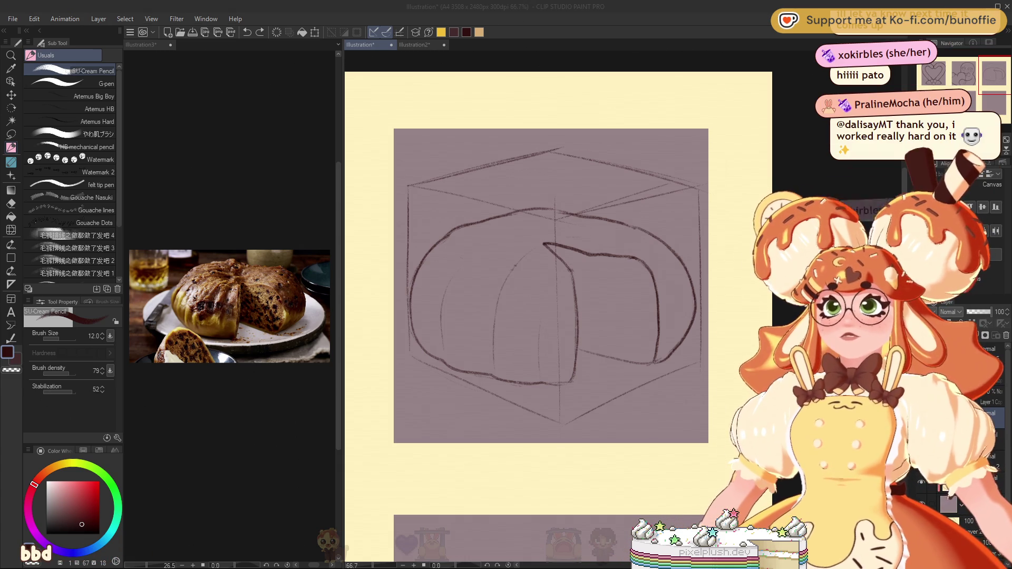
pyautogui.click(416, 198)
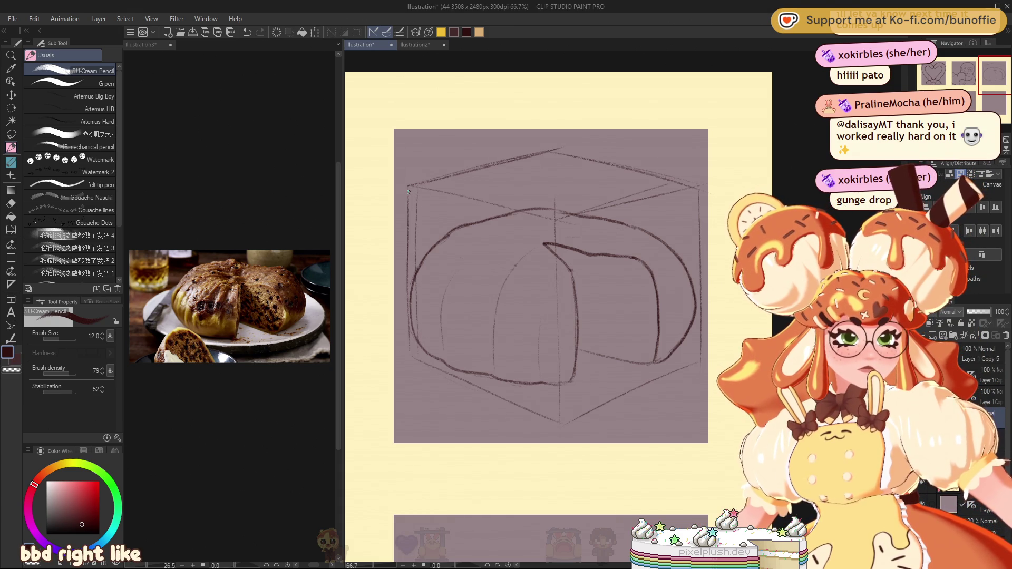
pyautogui.moveTo(477, 212); pyautogui.dragTo(565, 233)
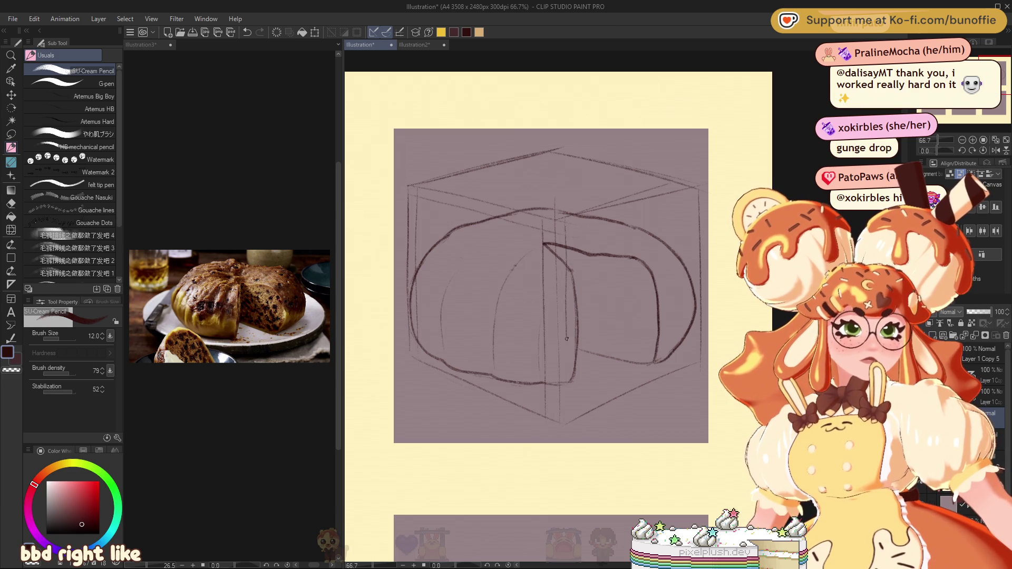
# Step: Redraw the cube's front vertical edge and its lower-left and lower-right base edges
pyautogui.hotkey('ctrl', 'z')
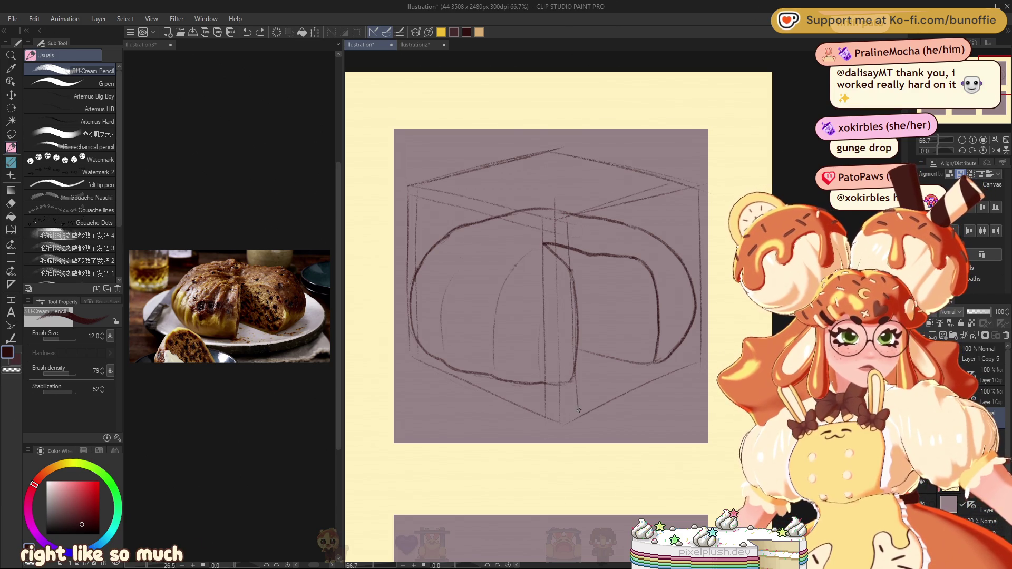
pyautogui.moveTo(567, 238); pyautogui.dragTo(575, 421)
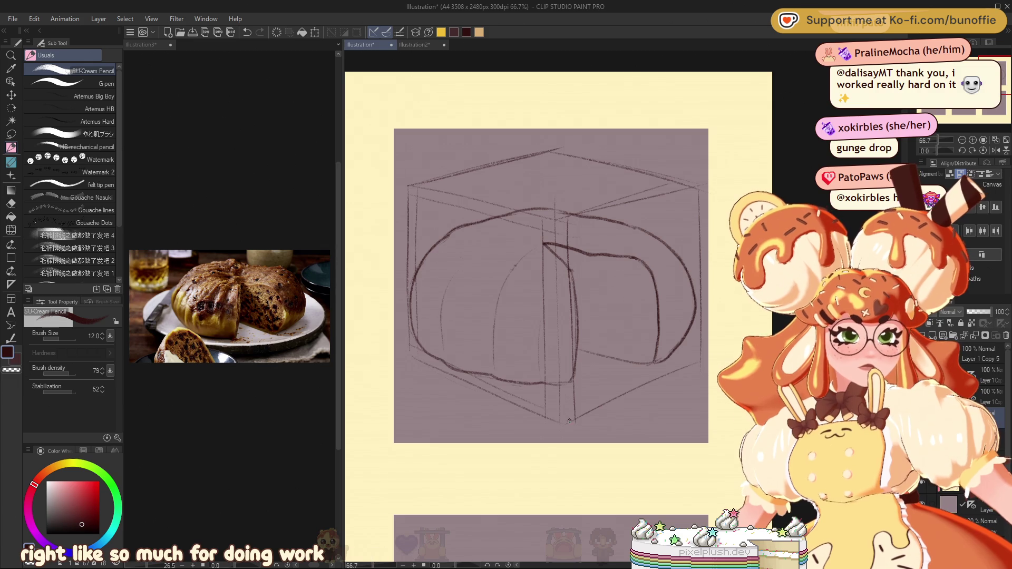
pyautogui.hotkey('ctrl', 'z')
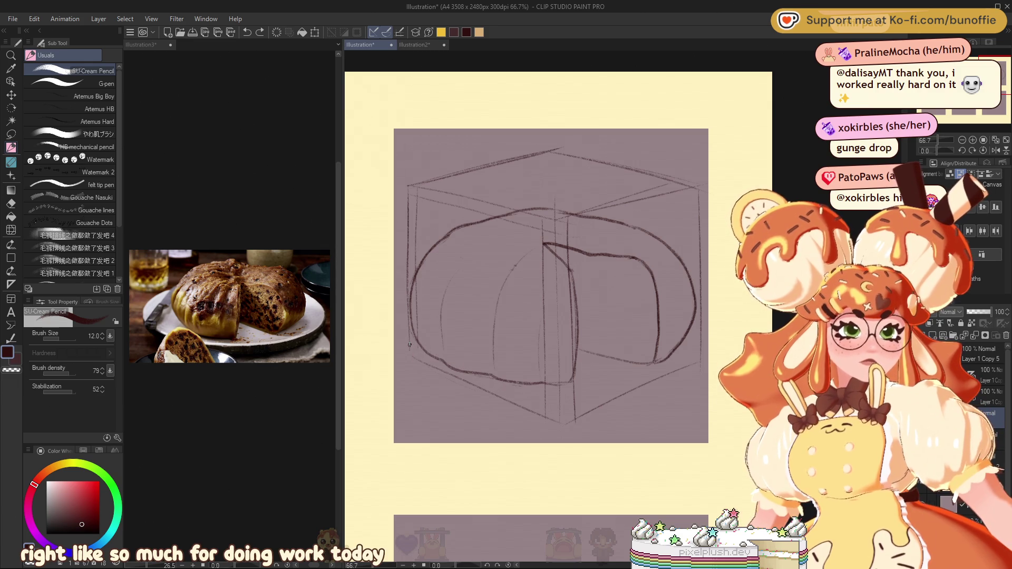
pyautogui.moveTo(431, 358); pyautogui.dragTo(564, 412)
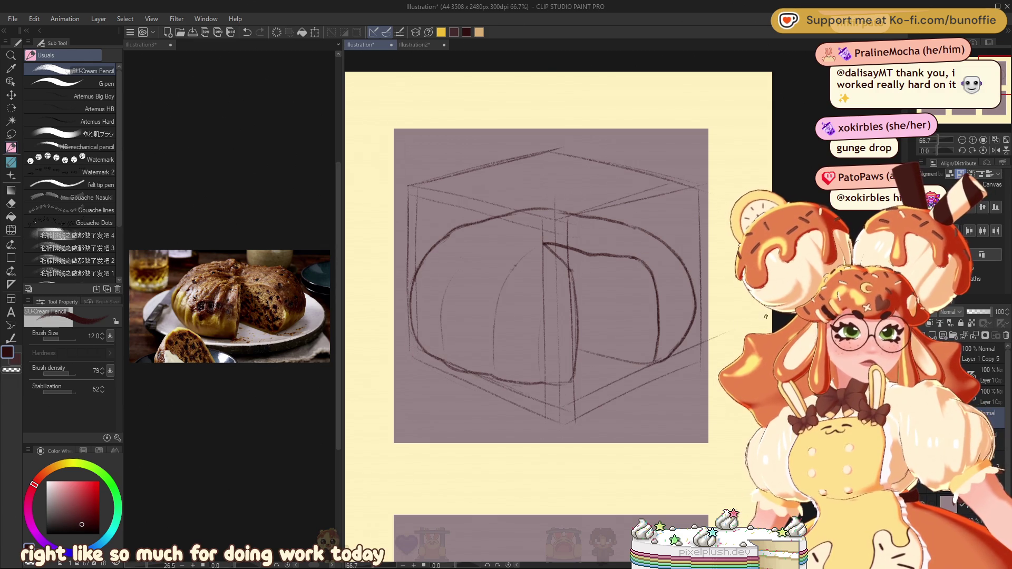
pyautogui.moveTo(683, 360); pyautogui.dragTo(575, 409)
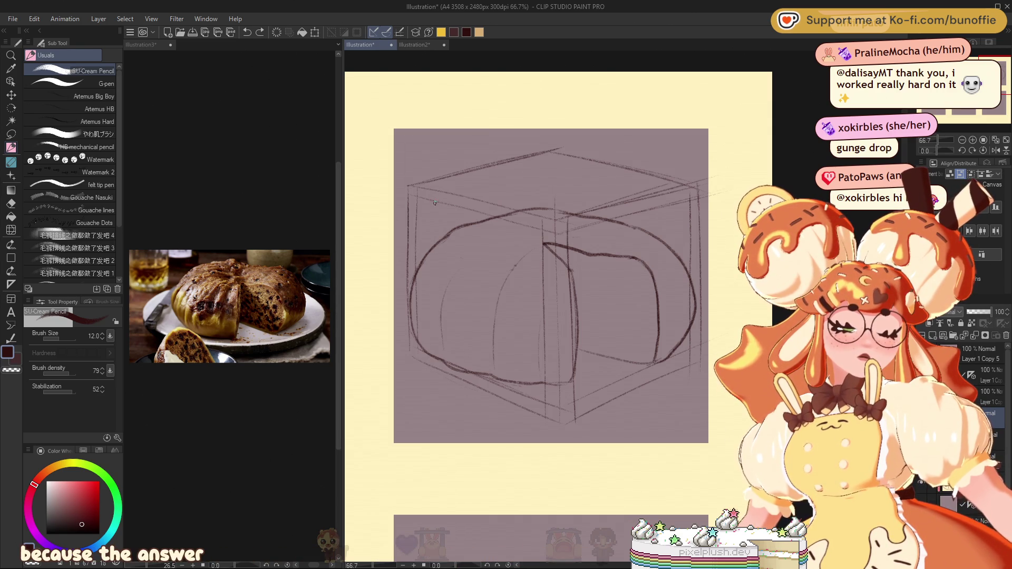
# Step: Pencil vertical cage bars across the cube's left face, redoing misplaced strokes
pyautogui.moveTo(452, 236); pyautogui.dragTo(451, 342)
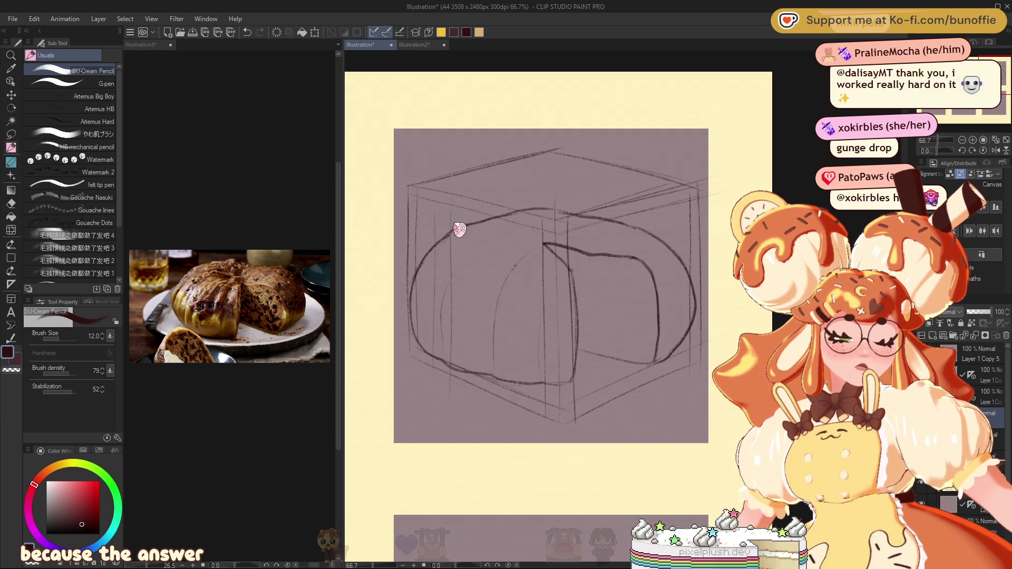
pyautogui.hotkey('ctrl', 'z')
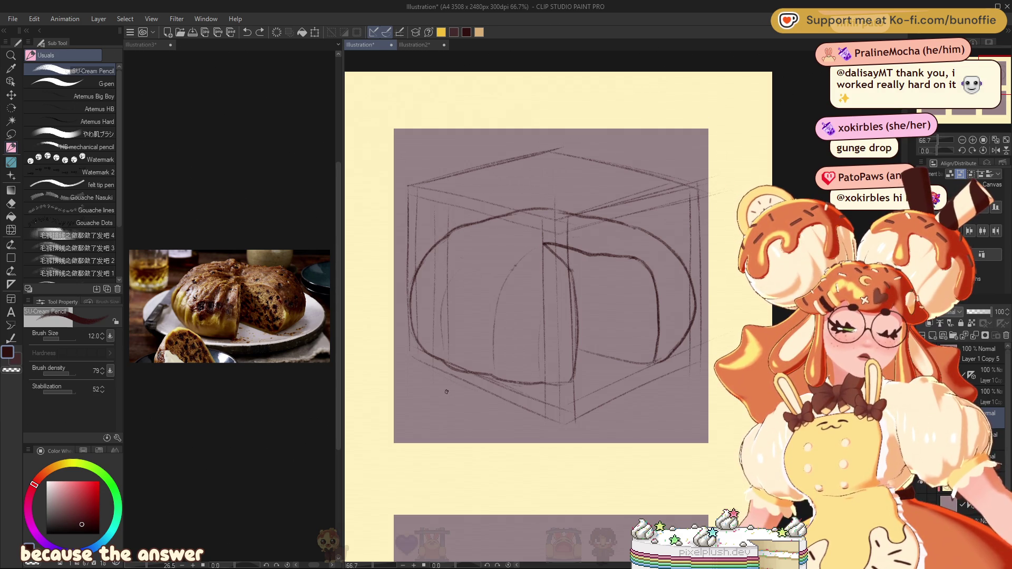
pyautogui.moveTo(492, 228); pyautogui.dragTo(494, 336)
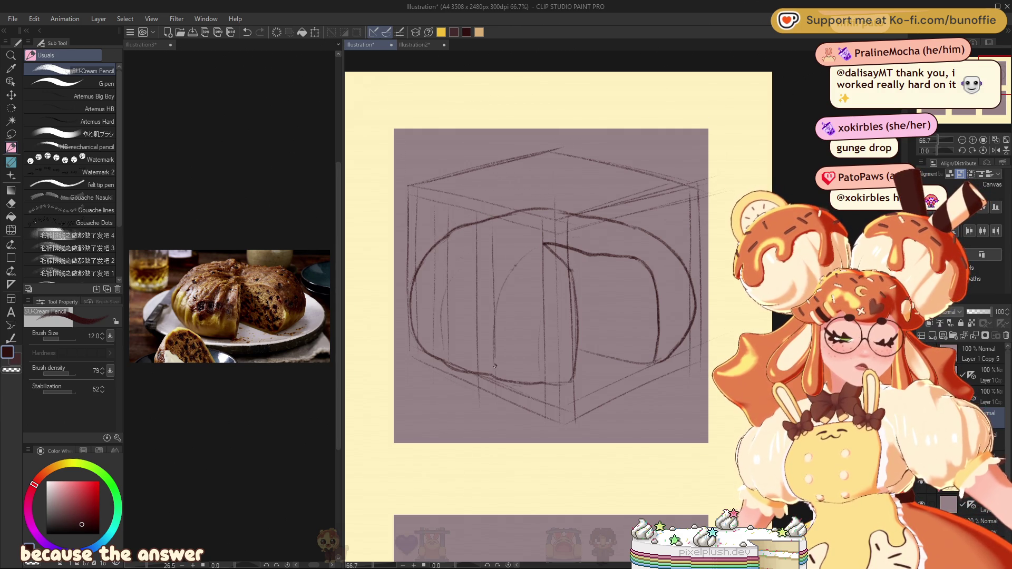
pyautogui.hotkey('ctrl', 'z')
pyautogui.hotkey('ctrl', 'z')
pyautogui.moveTo(468, 226)
pyautogui.mouseDown()
pyautogui.moveTo(468, 368)
pyautogui.moveTo(489, 355)
pyautogui.mouseUp()
pyautogui.hotkey('ctrl', 'z')
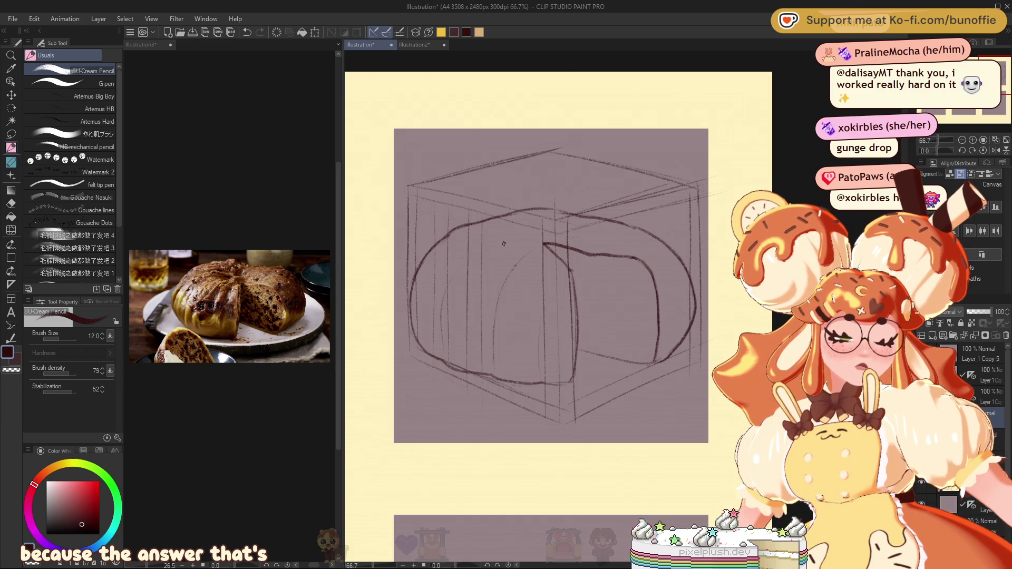
pyautogui.moveTo(522, 253); pyautogui.dragTo(522, 370)
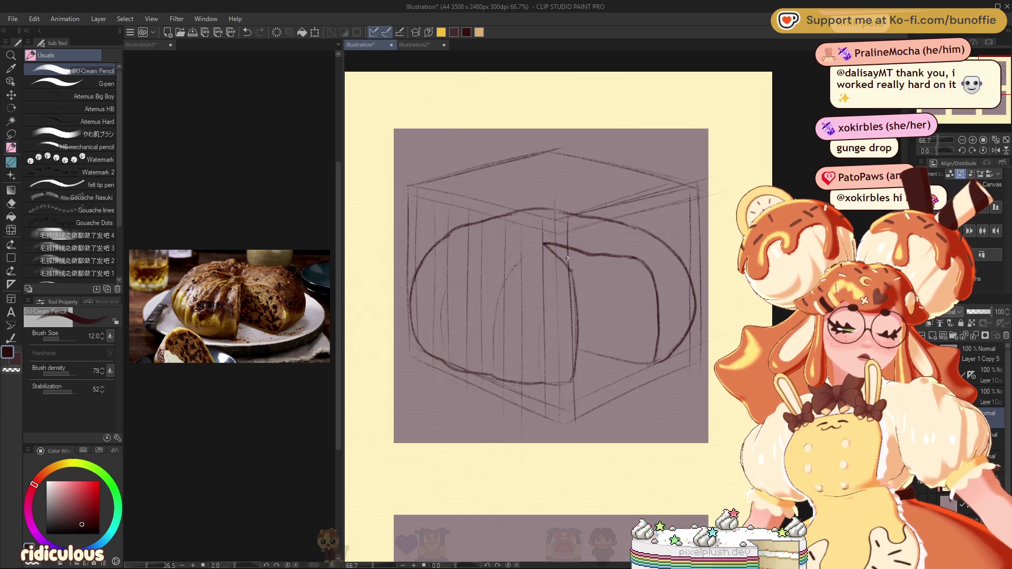
# Step: Pencil vertical bars on the right face and hide the dumpling outline sketch
pyautogui.moveTo(590, 256); pyautogui.dragTo(592, 367)
pyautogui.hotkey('ctrl', 'z')
pyautogui.moveTo(606, 305); pyautogui.dragTo(609, 361)
pyautogui.hotkey('ctrl', 'z')
pyautogui.moveTo(602, 260); pyautogui.dragTo(609, 372)
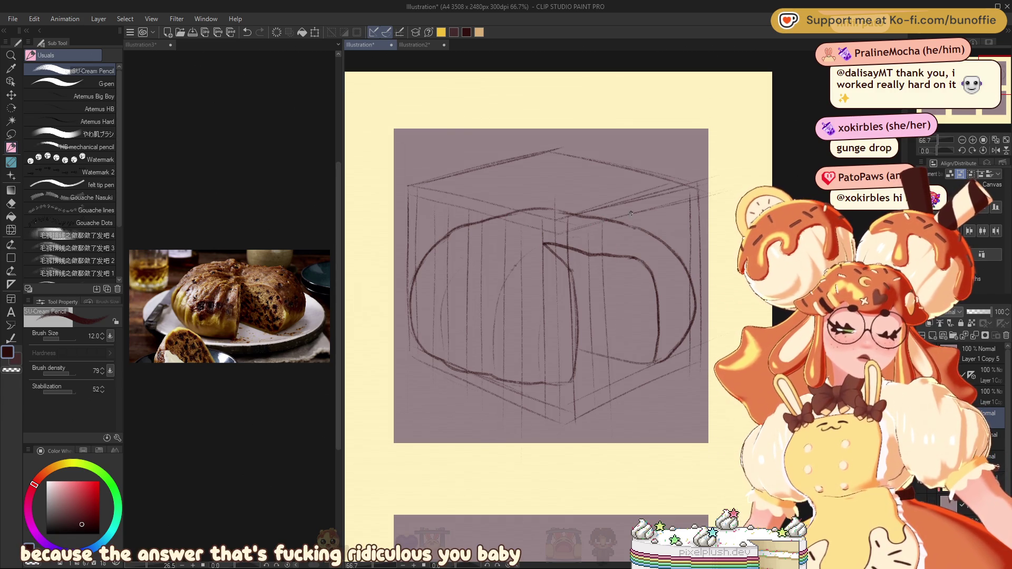
pyautogui.moveTo(651, 222); pyautogui.dragTo(651, 296)
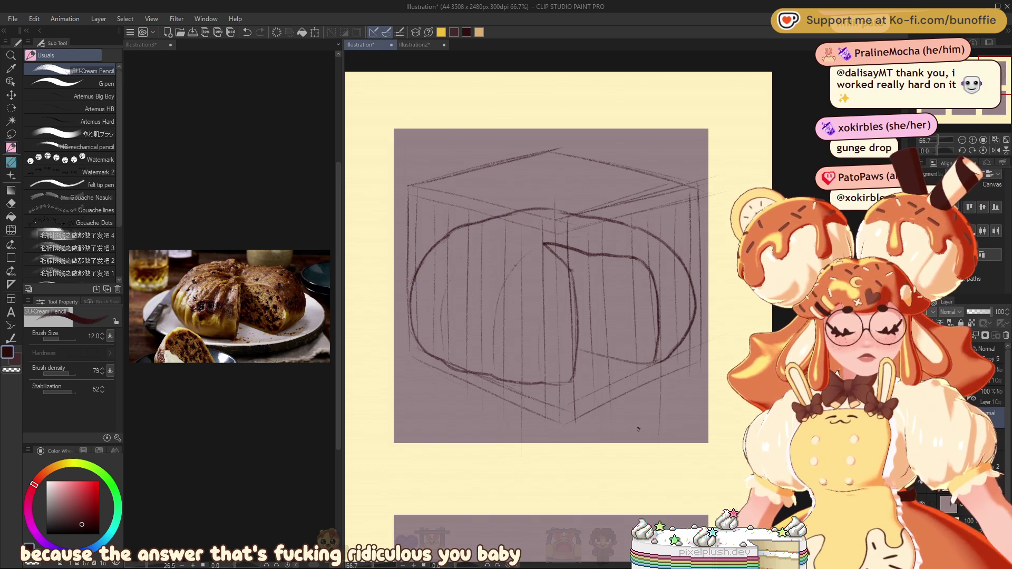
pyautogui.press('Delete')
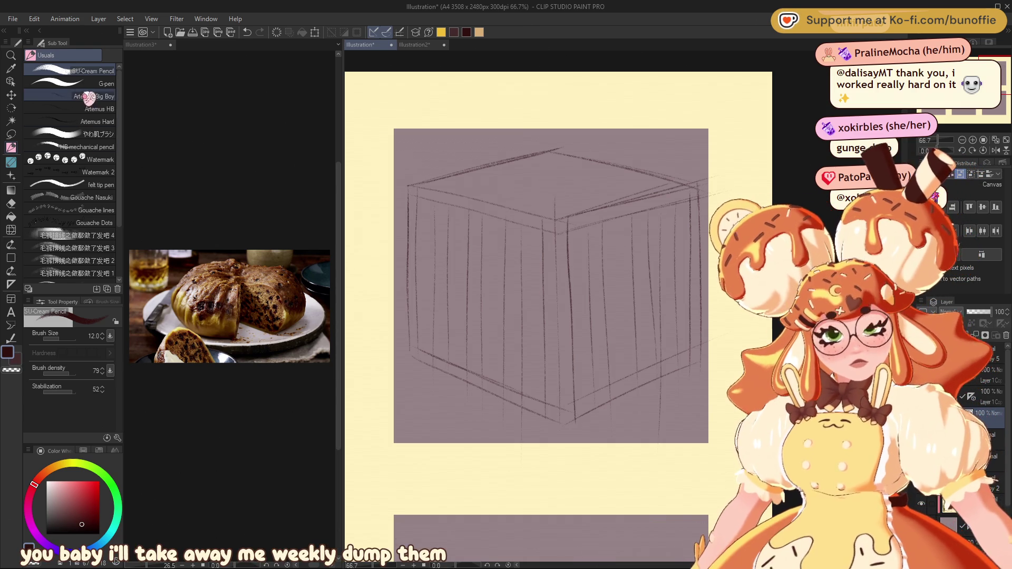
# Step: Set Figure > Straight line with a thinner brush and ink the cube's left vertical edge
pyautogui.click(11, 257)
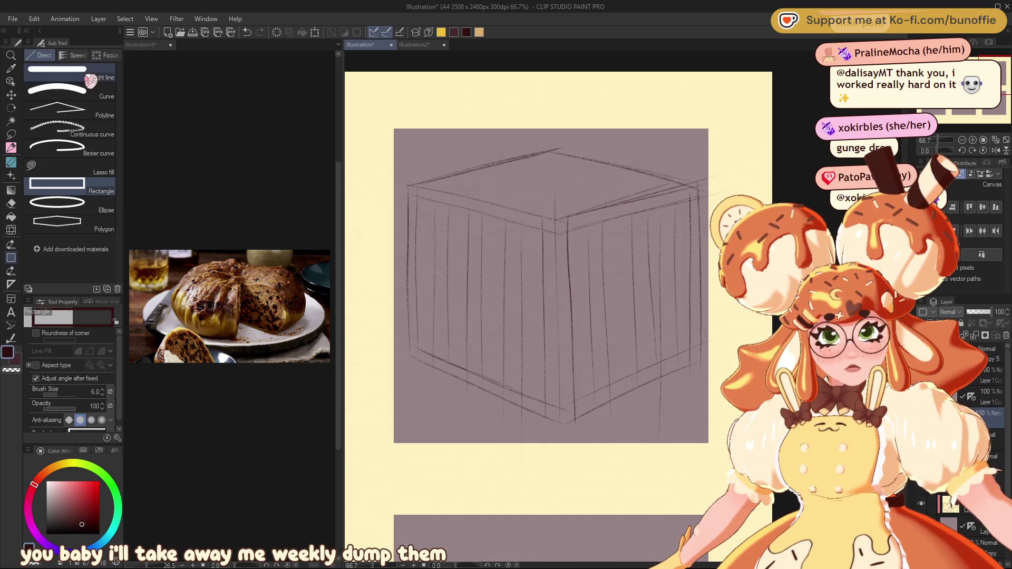
pyautogui.click(57, 74)
pyautogui.press('[')
pyautogui.press('[')
pyautogui.press('[')
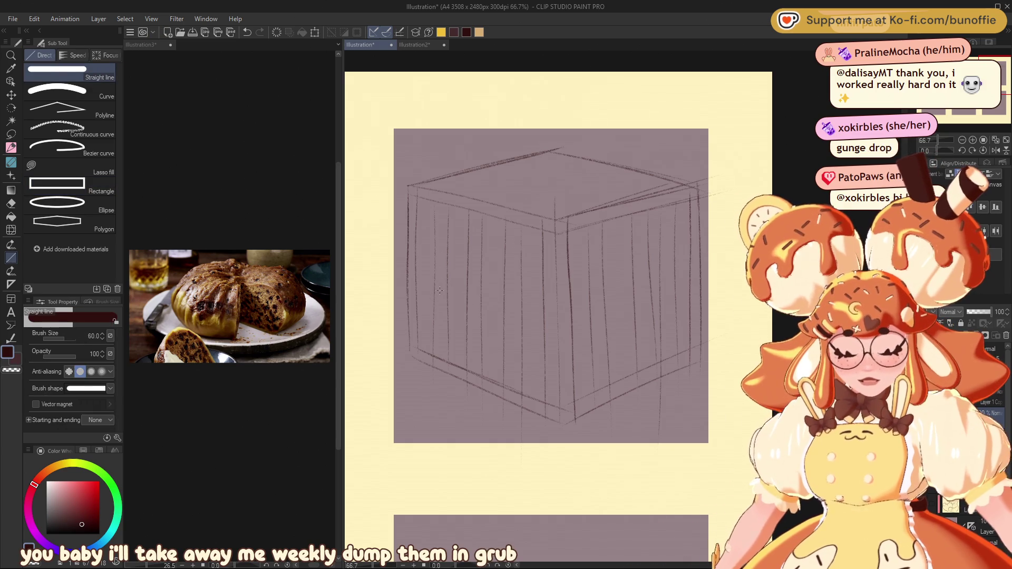
pyautogui.press('[')
pyautogui.press('[')
pyautogui.press('[')
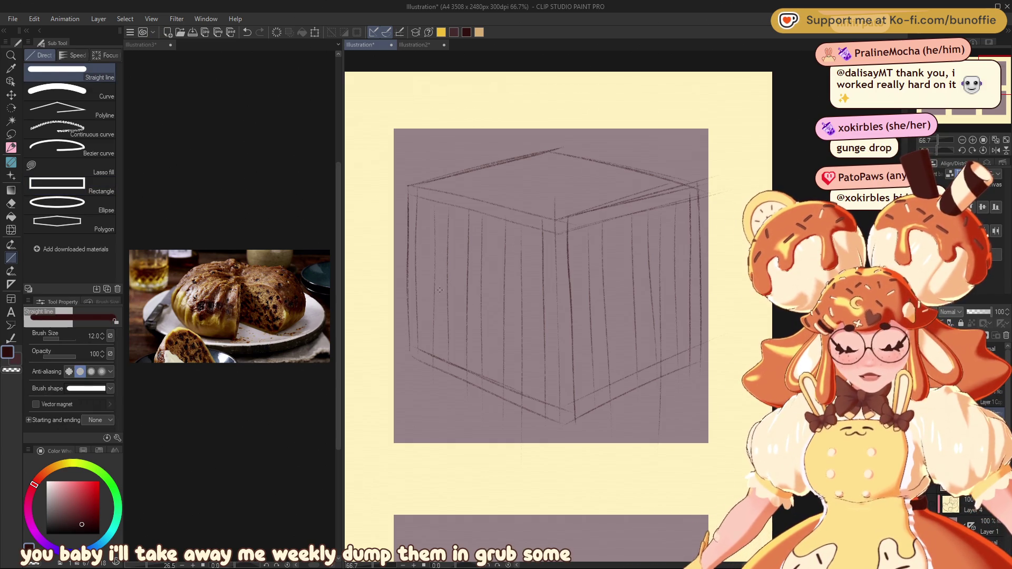
pyautogui.moveTo(408, 185); pyautogui.dragTo(412, 351)
pyautogui.hotkey('ctrl', 'z')
pyautogui.press('[')
pyautogui.press('[')
pyautogui.press('[')
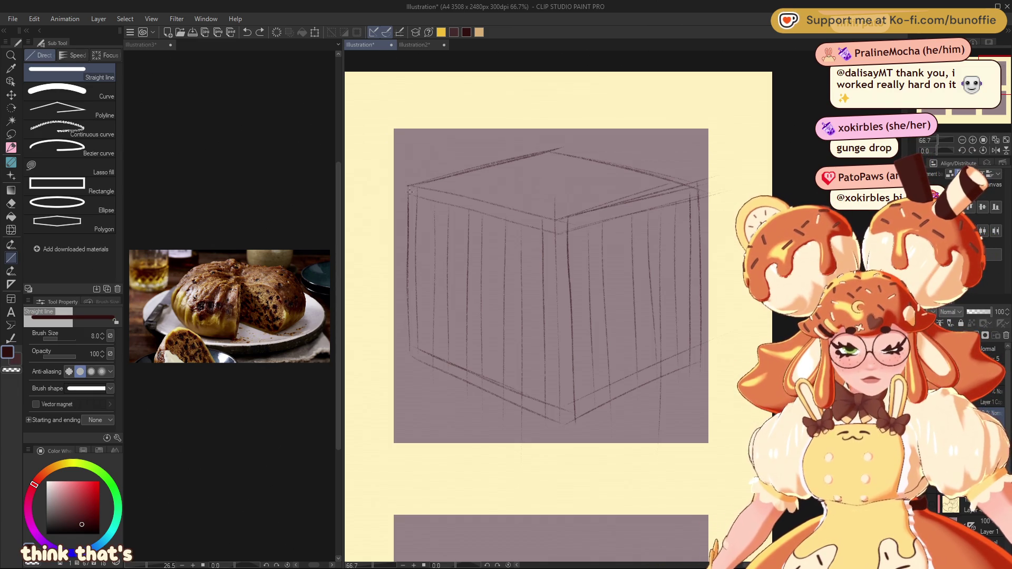
pyautogui.moveTo(408, 185)
pyautogui.mouseDown()
pyautogui.moveTo(417, 366)
pyautogui.moveTo(418, 355)
pyautogui.mouseUp()
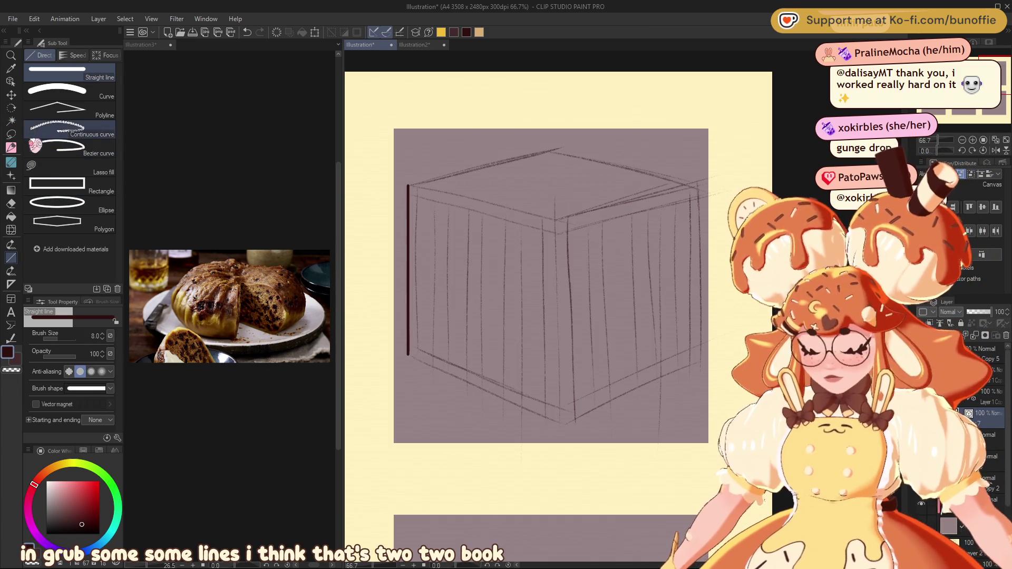
# Step: Ink the cube's front corner, bottom-left and top edges, plus an inner left-face border
pyautogui.click(11, 95)
pyautogui.moveTo(419, 291)
pyautogui.mouseDown()
pyautogui.moveTo(564, 345)
pyautogui.moveTo(566, 331)
pyautogui.moveTo(568, 359)
pyautogui.moveTo(564, 327)
pyautogui.mouseUp()
pyautogui.hotkey('ctrl', 'z')
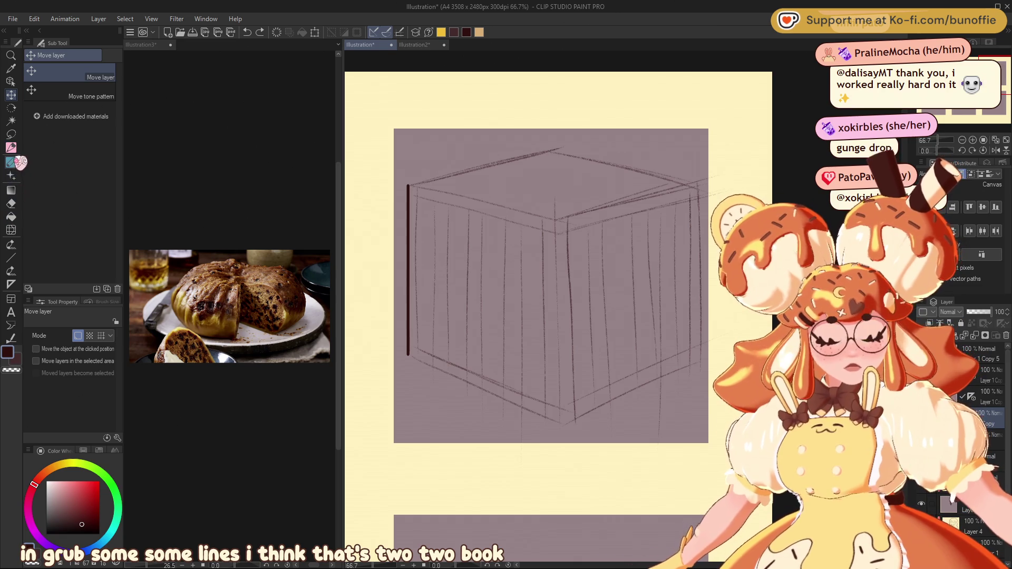
pyautogui.click(11, 258)
pyautogui.moveTo(555, 220); pyautogui.dragTo(555, 340)
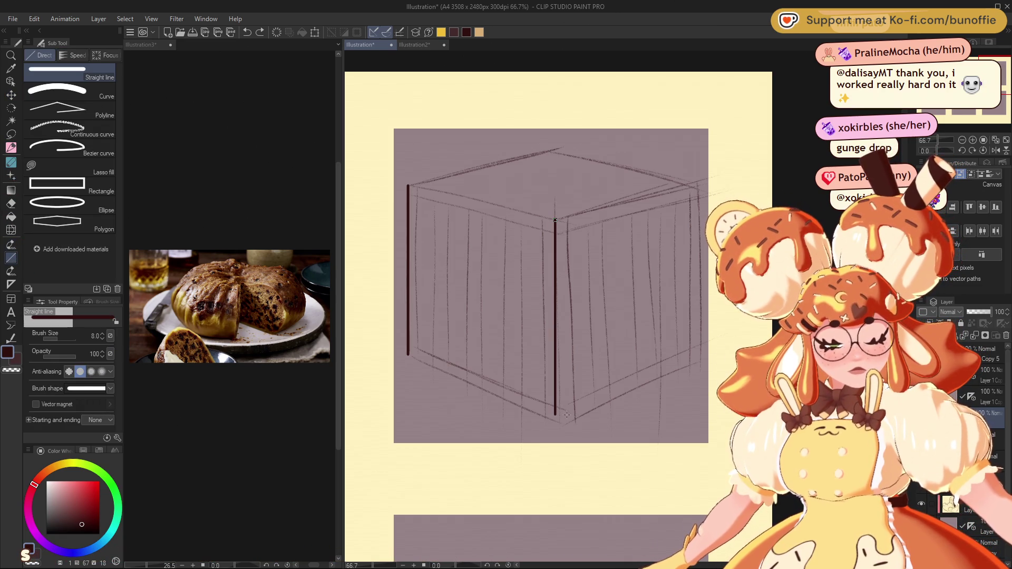
pyautogui.moveTo(408, 354); pyautogui.dragTo(555, 420)
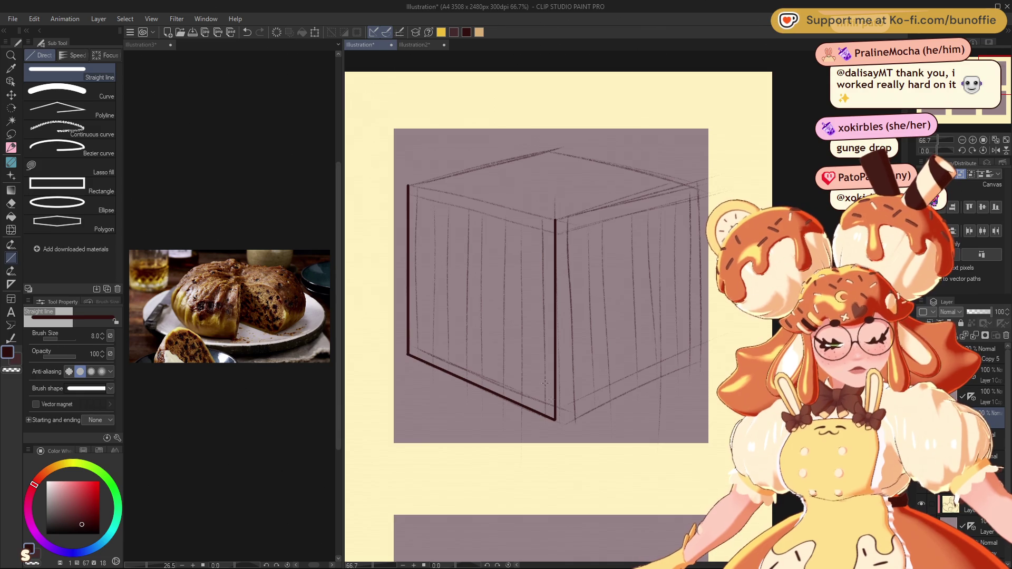
pyautogui.moveTo(408, 185)
pyautogui.mouseDown()
pyautogui.moveTo(554, 220)
pyautogui.moveTo(697, 185)
pyautogui.mouseUp()
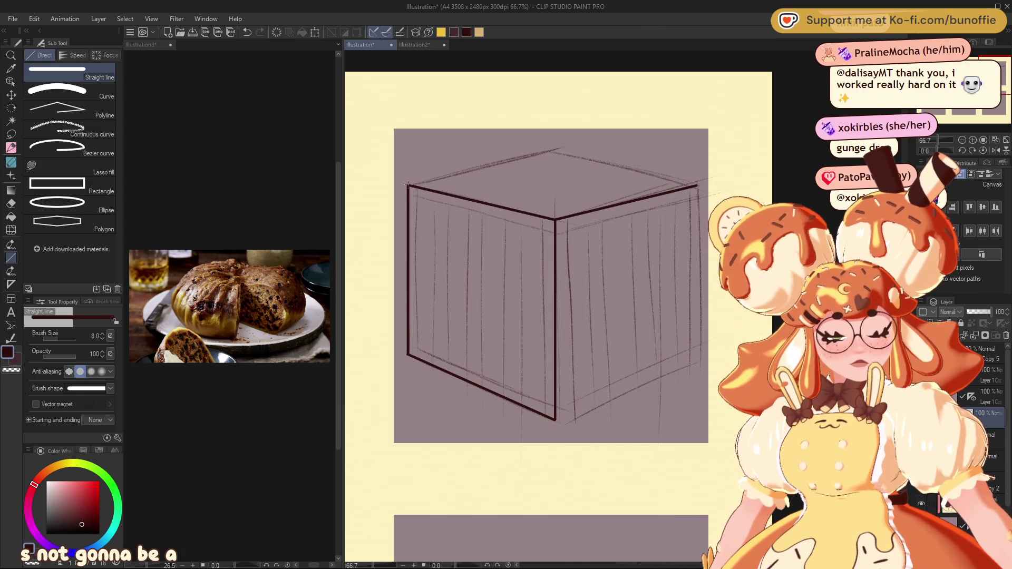
pyautogui.moveTo(408, 185)
pyautogui.mouseDown()
pyautogui.moveTo(553, 151)
pyautogui.moveTo(700, 184)
pyautogui.mouseUp()
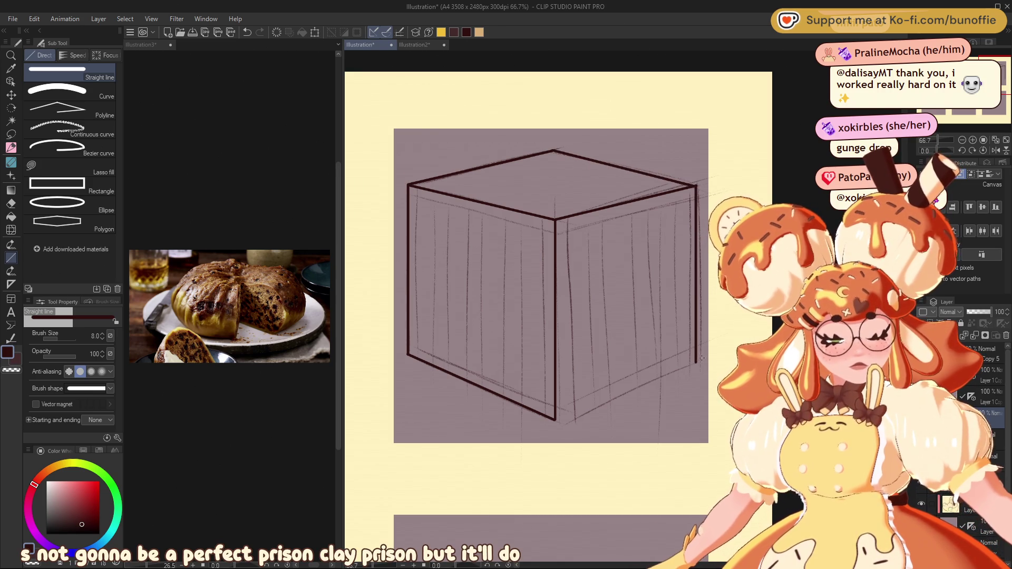
pyautogui.moveTo(696, 364)
pyautogui.mouseDown()
pyautogui.moveTo(555, 420)
pyautogui.moveTo(696, 362)
pyautogui.mouseUp()
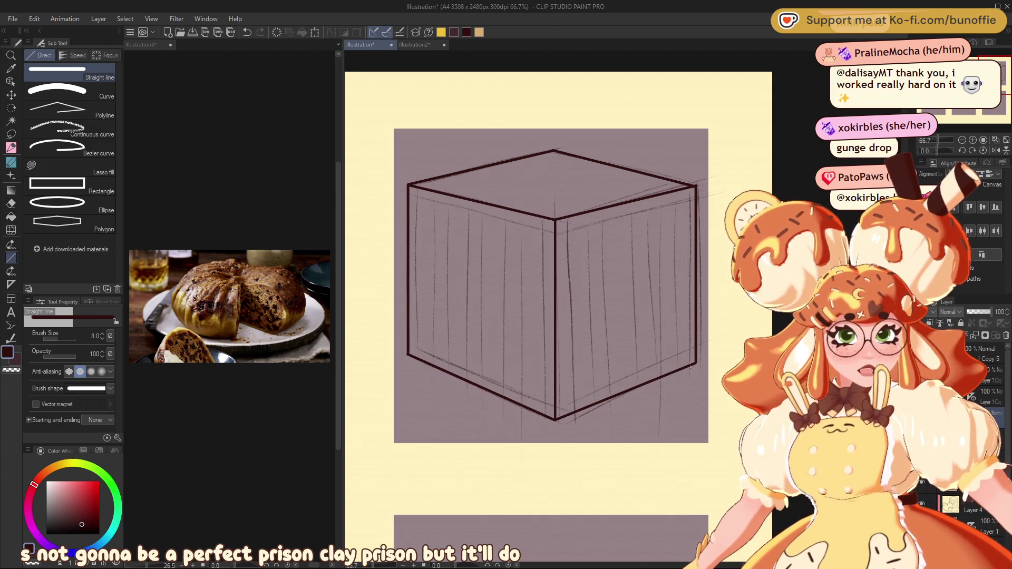
pyautogui.moveTo(416, 238)
pyautogui.mouseDown()
pyautogui.moveTo(417, 340)
pyautogui.moveTo(547, 404)
pyautogui.moveTo(543, 230)
pyautogui.mouseUp()
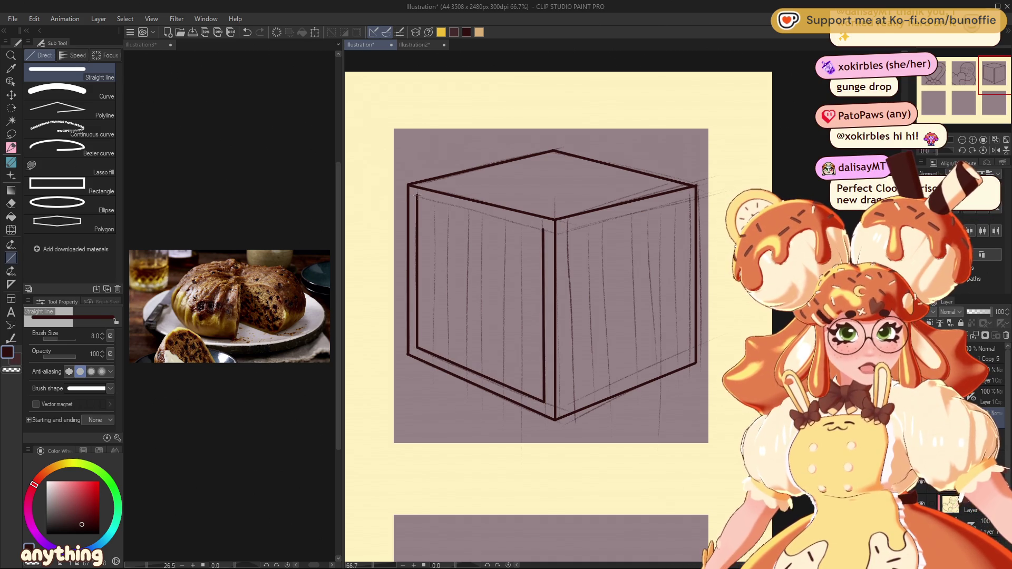
# Step: Ink inner top borders on both faces and six straight vertical bars on the left face
pyautogui.moveTo(417, 196)
pyautogui.mouseDown()
pyautogui.moveTo(544, 227)
pyautogui.moveTo(568, 404)
pyautogui.moveTo(686, 350)
pyautogui.moveTo(686, 201)
pyautogui.mouseUp()
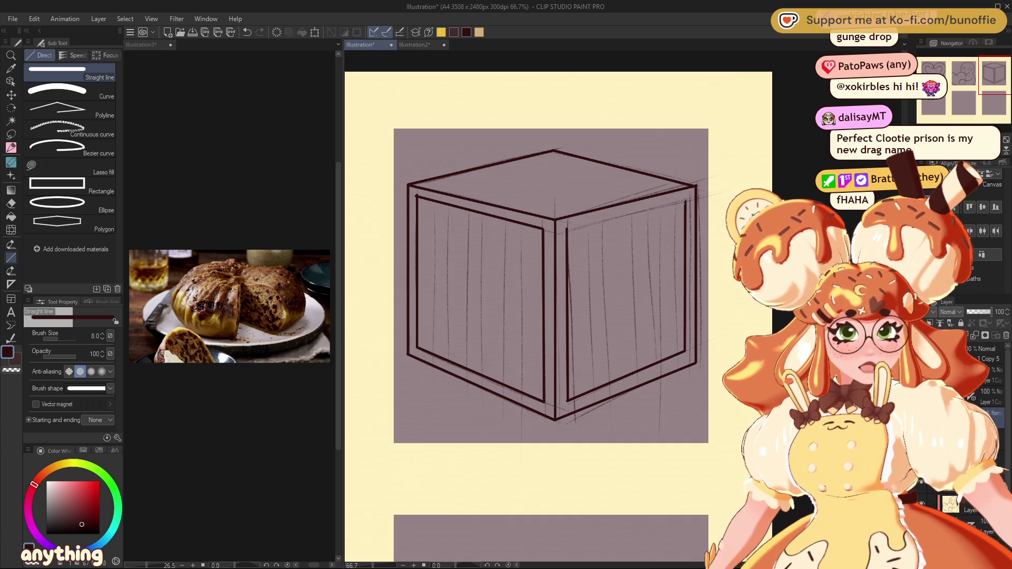
pyautogui.moveTo(567, 228); pyautogui.dragTo(686, 201)
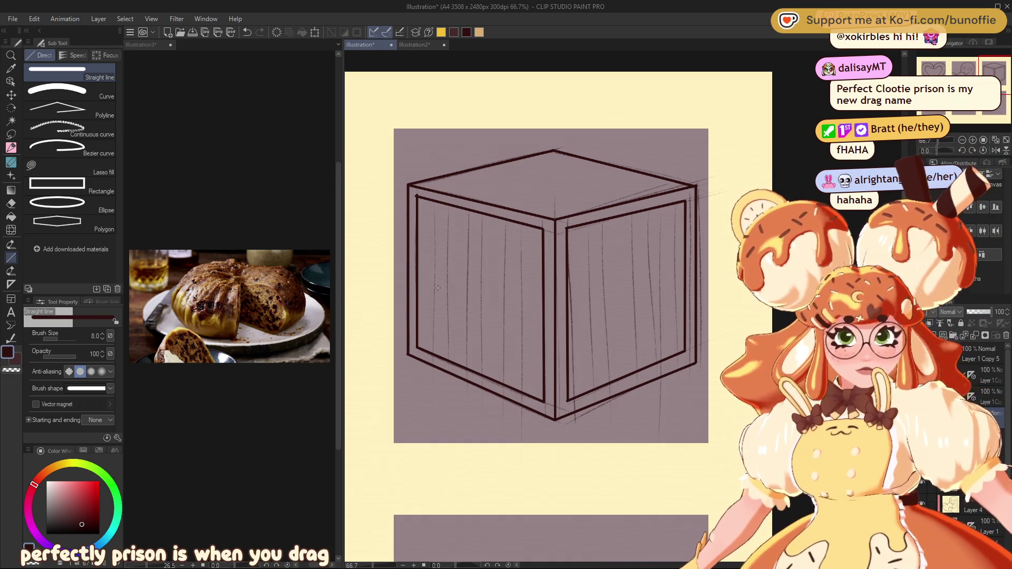
pyautogui.moveTo(434, 201); pyautogui.dragTo(433, 356)
pyautogui.moveTo(447, 202); pyautogui.dragTo(447, 361)
pyautogui.moveTo(469, 208); pyautogui.dragTo(466, 371)
pyautogui.moveTo(483, 212); pyautogui.dragTo(481, 375)
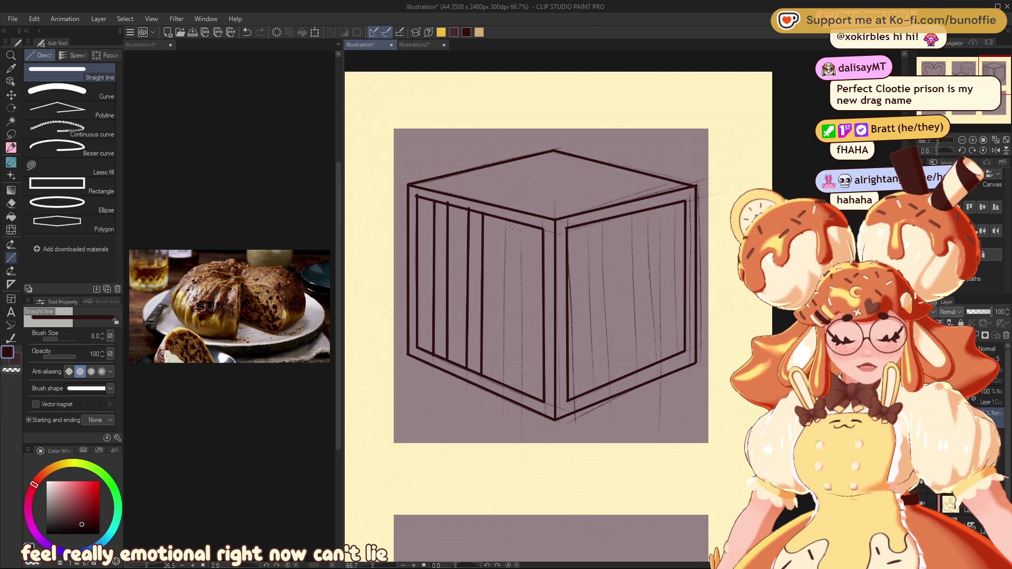
pyautogui.moveTo(506, 216); pyautogui.dragTo(504, 387)
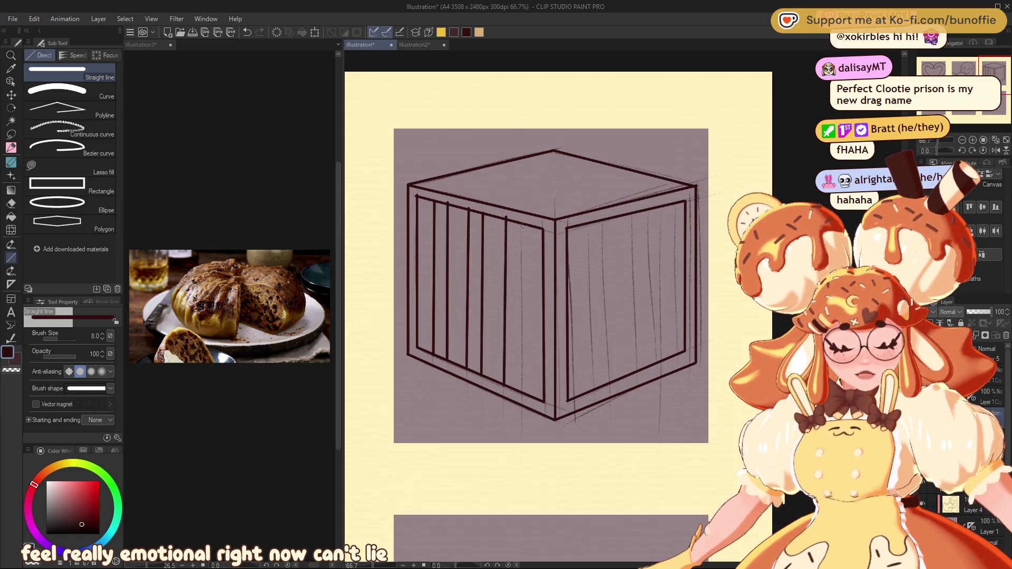
pyautogui.moveTo(523, 284); pyautogui.dragTo(523, 395)
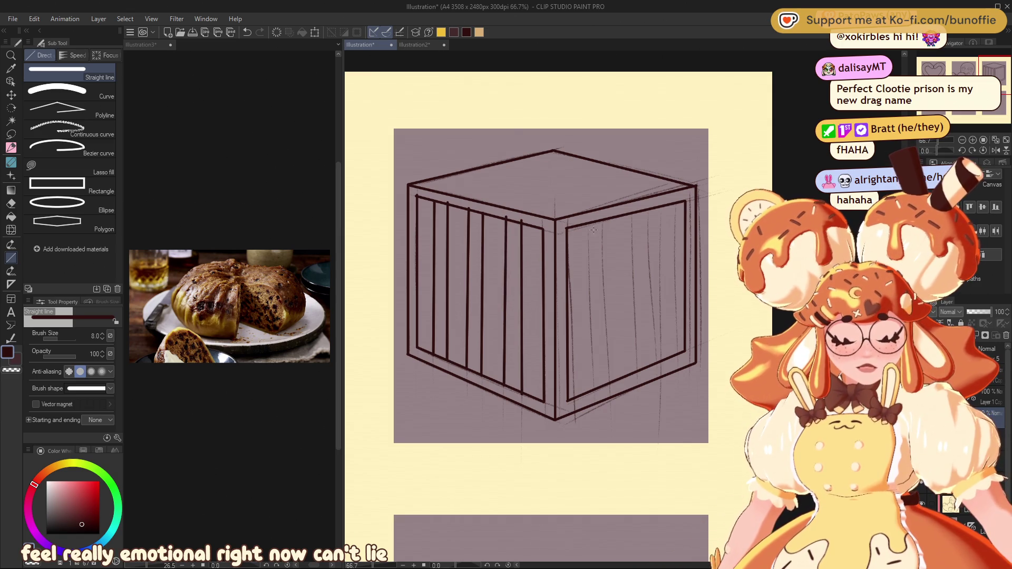
# Step: Ink a row of straight vertical bars across the right face, redoing crooked ones
pyautogui.moveTo(588, 221); pyautogui.dragTo(592, 394)
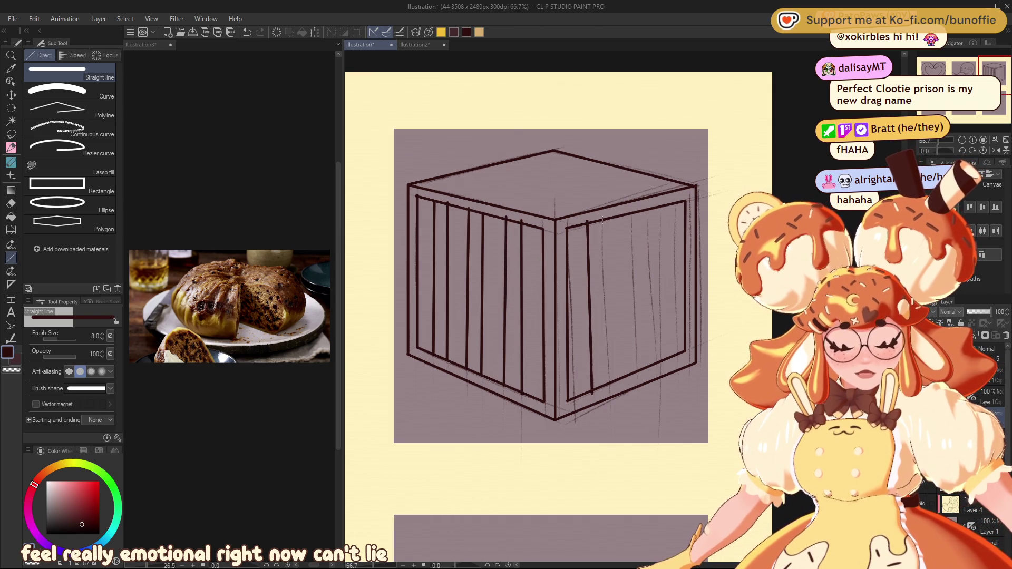
pyautogui.hotkey('ctrl', 'z')
pyautogui.moveTo(589, 221); pyautogui.dragTo(591, 391)
pyautogui.moveTo(606, 218); pyautogui.dragTo(606, 382)
pyautogui.moveTo(626, 214); pyautogui.dragTo(627, 373)
pyautogui.moveTo(642, 211); pyautogui.dragTo(640, 351)
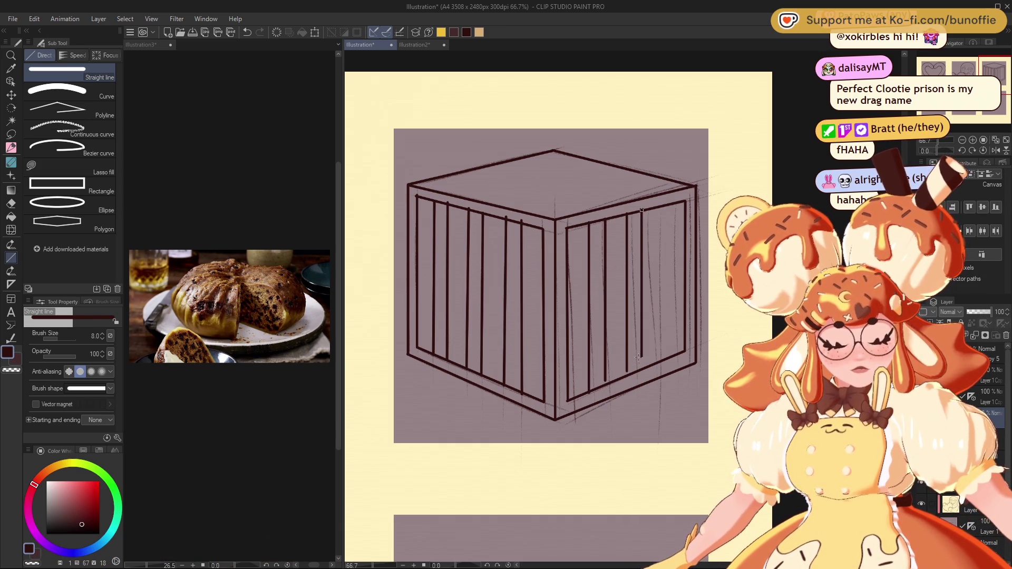
pyautogui.hotkey('ctrl', 'z')
pyautogui.hotkey('ctrl', 'z')
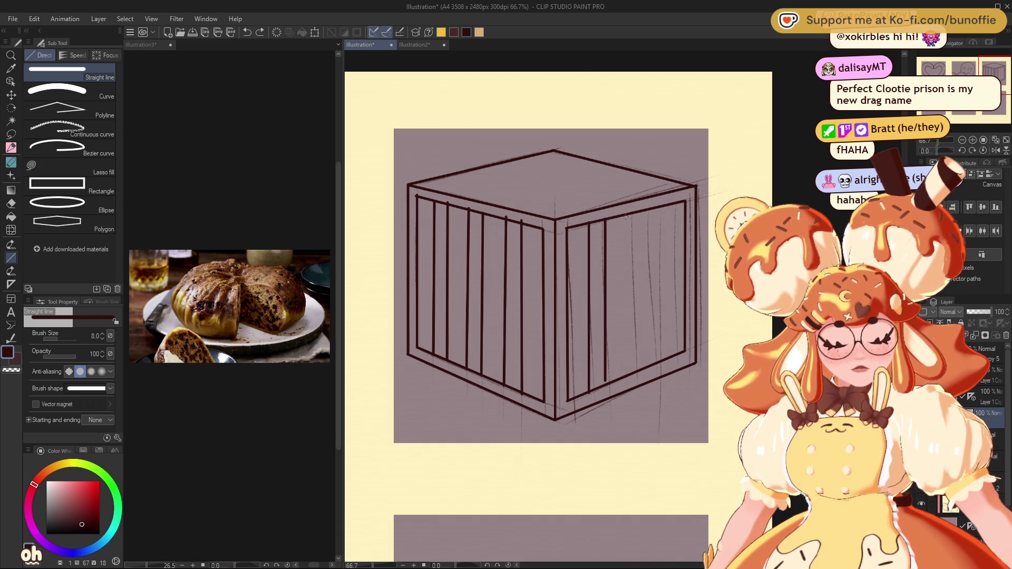
pyautogui.moveTo(627, 213); pyautogui.dragTo(627, 375)
pyautogui.hotkey('ctrl', 'z')
pyautogui.hotkey('ctrl', 'z')
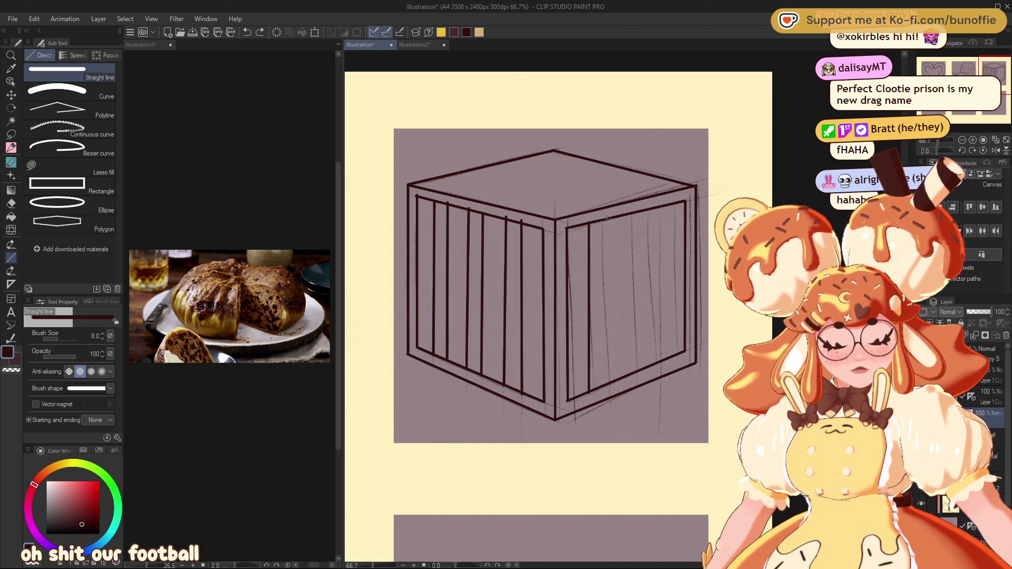
pyautogui.moveTo(607, 216); pyautogui.dragTo(609, 381)
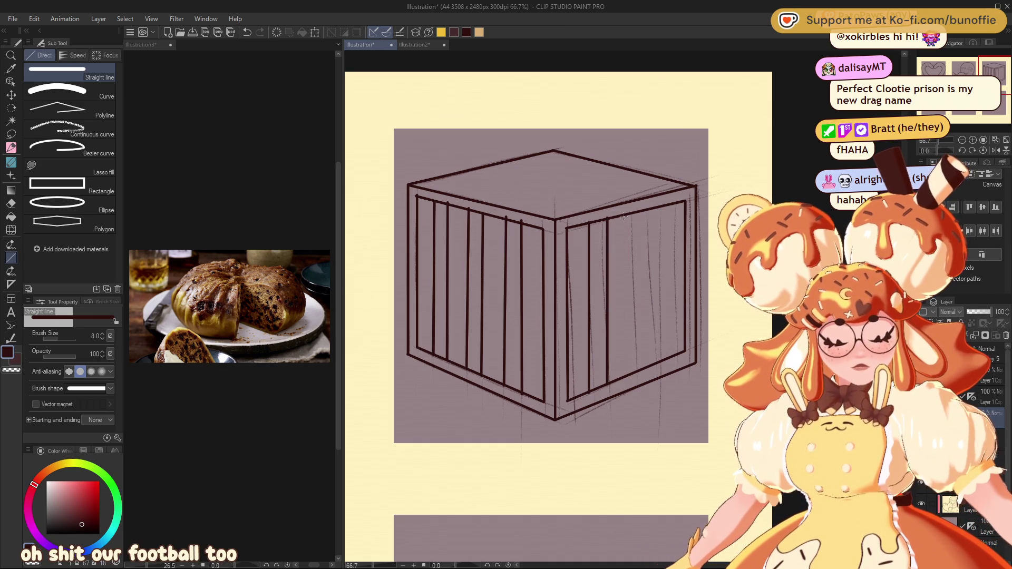
pyautogui.moveTo(629, 213); pyautogui.dragTo(628, 346)
pyautogui.moveTo(648, 210); pyautogui.dragTo(648, 327)
pyautogui.moveTo(663, 205); pyautogui.dragTo(664, 347)
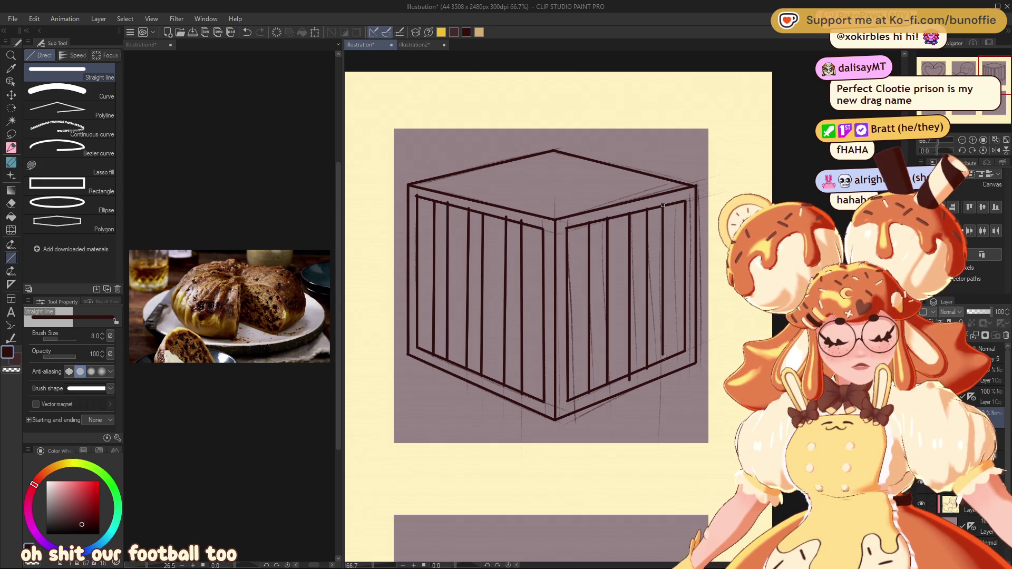
pyautogui.moveTo(676, 203); pyautogui.dragTo(677, 361)
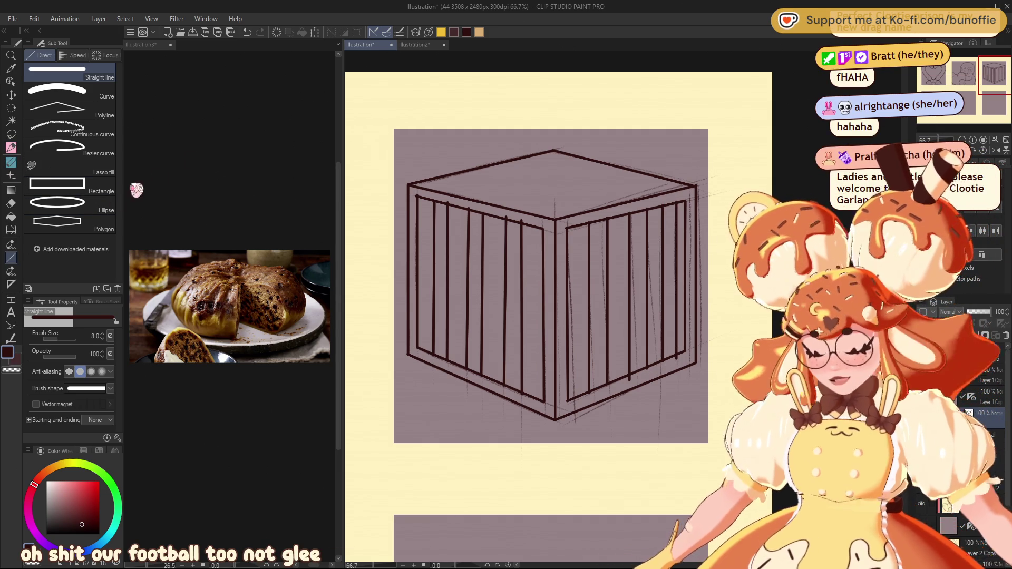
# Step: Try erasing the inner left line with the Hard eraser, then undo it
pyautogui.click(10, 203)
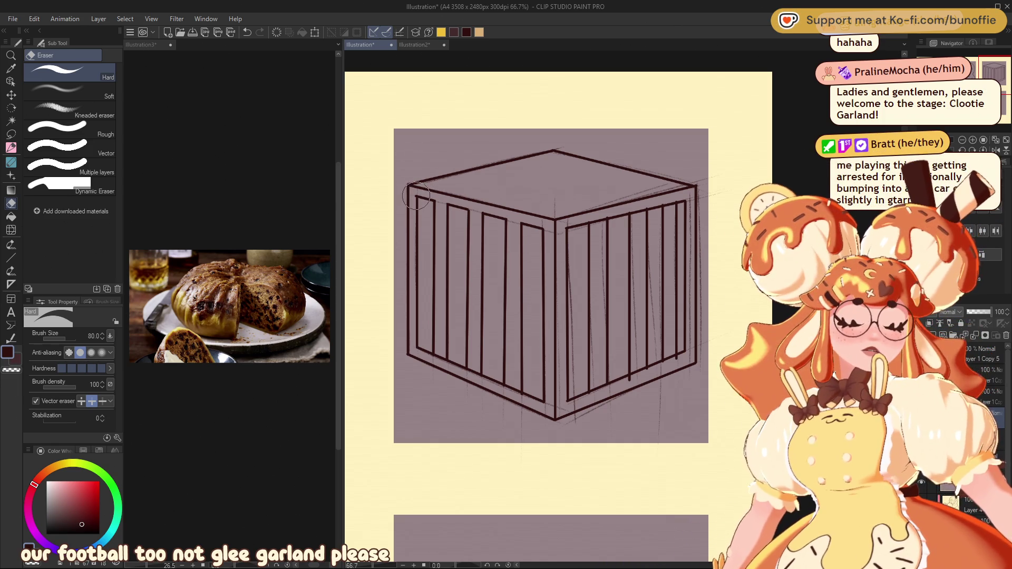
pyautogui.click(416, 196)
pyautogui.hotkey('ctrl', 'z')
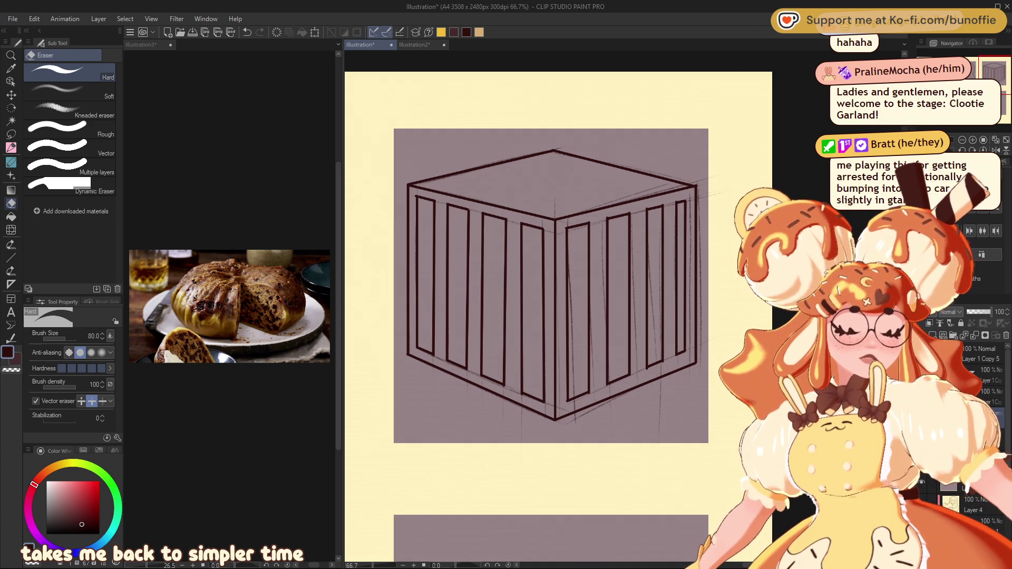
# Step: Hide the rough sketch lines, recentre the view, show the dumpling sketch and hide the cage line art
pyautogui.press('Delete')
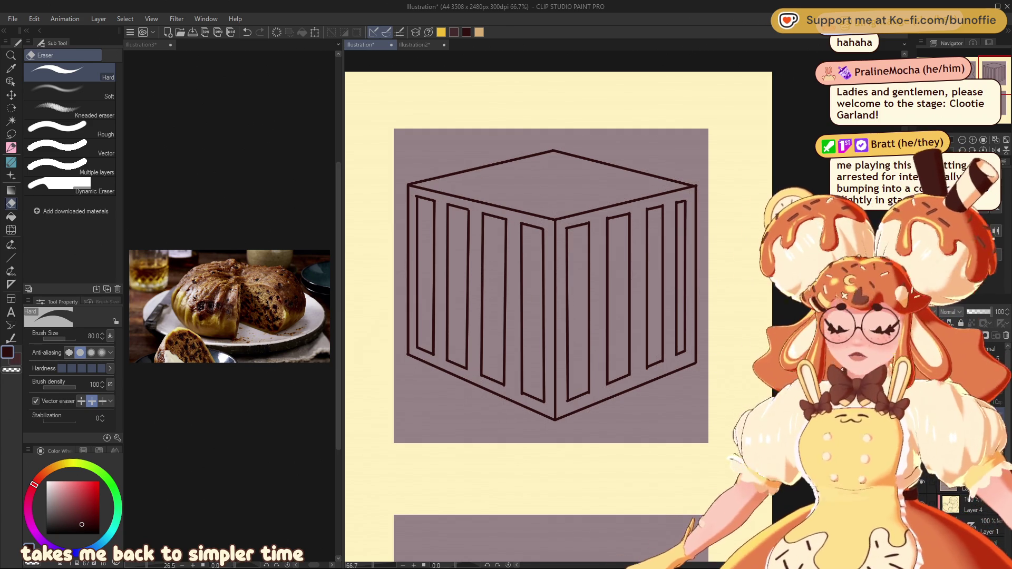
pyautogui.moveTo(527, 264)
pyautogui.mouseDown()
pyautogui.moveTo(465, 256)
pyautogui.moveTo(645, 268)
pyautogui.moveTo(554, 270)
pyautogui.moveTo(601, 274)
pyautogui.moveTo(560, 283)
pyautogui.mouseUp()
pyautogui.moveTo(991, 78); pyautogui.dragTo(989, 77)
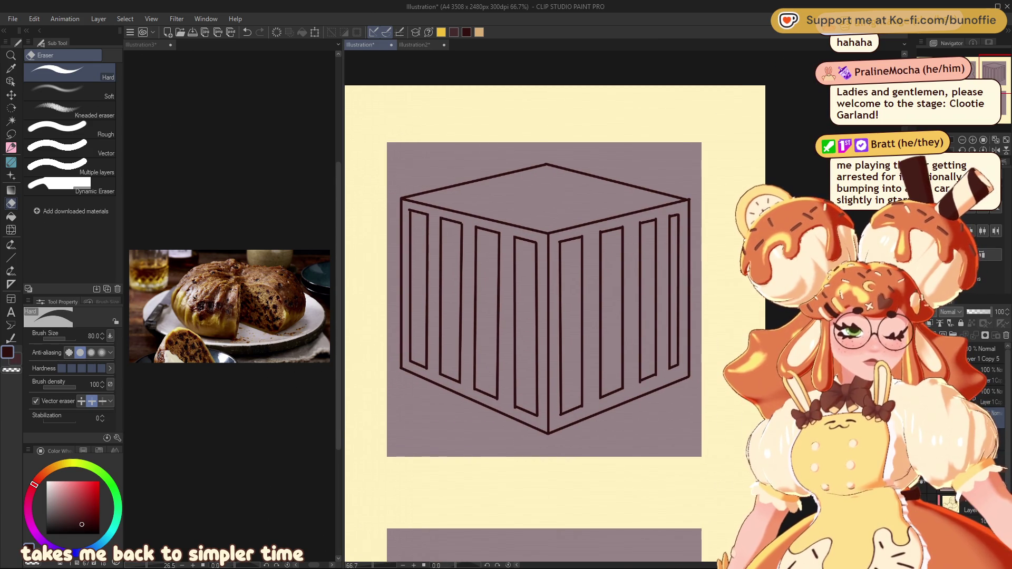
pyautogui.hotkey('ctrl', 'z')
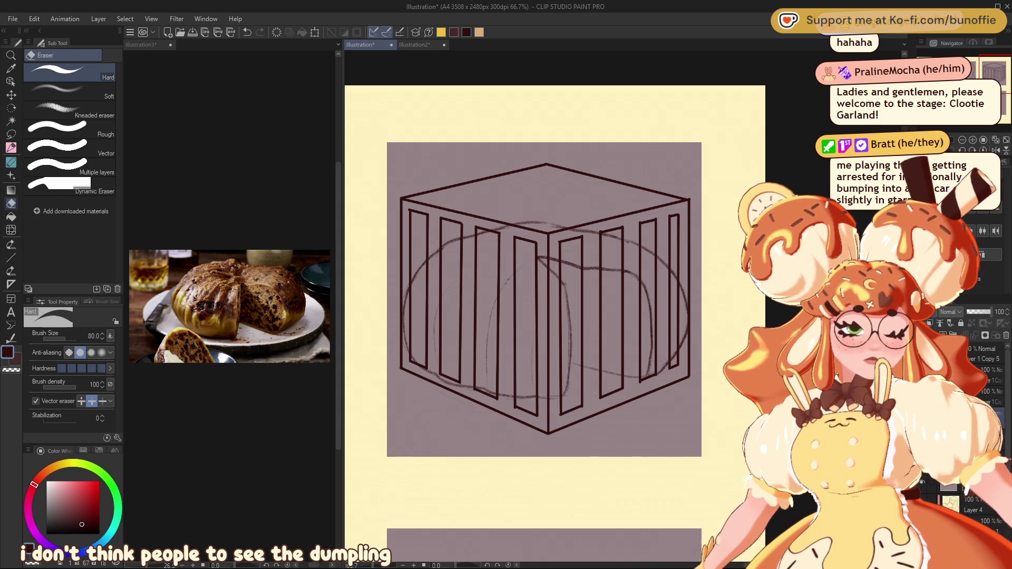
pyautogui.press('Delete')
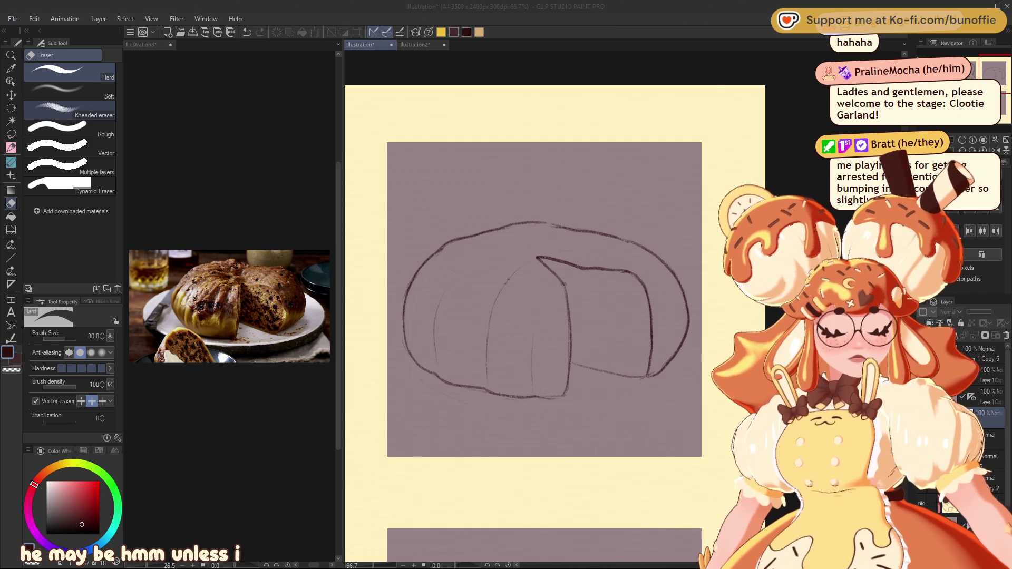
# Step: Show the rough perspective box sketch and select a lower layer to draw on
pyautogui.hotkey('ctrl', 'z')
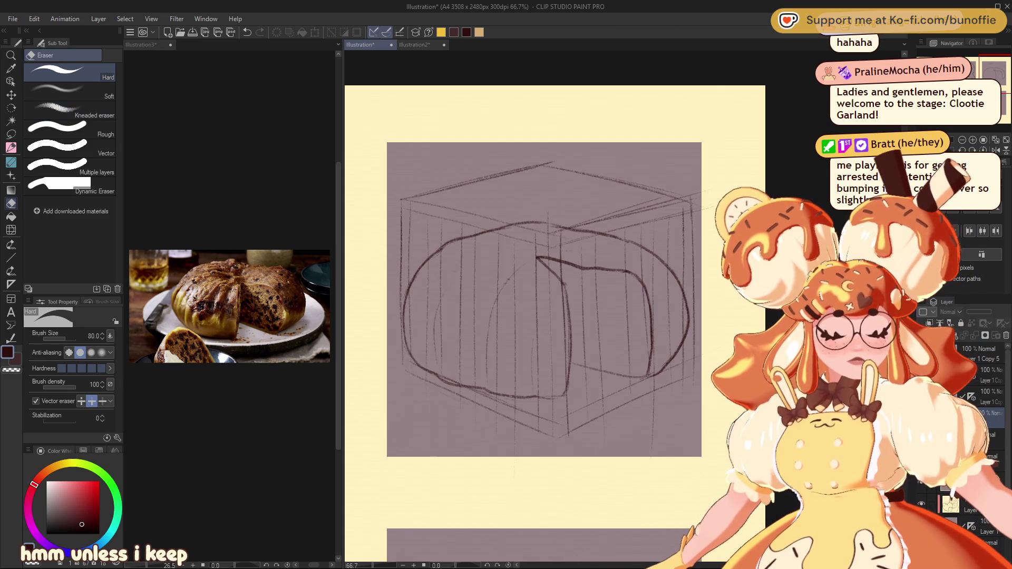
pyautogui.click(991, 435)
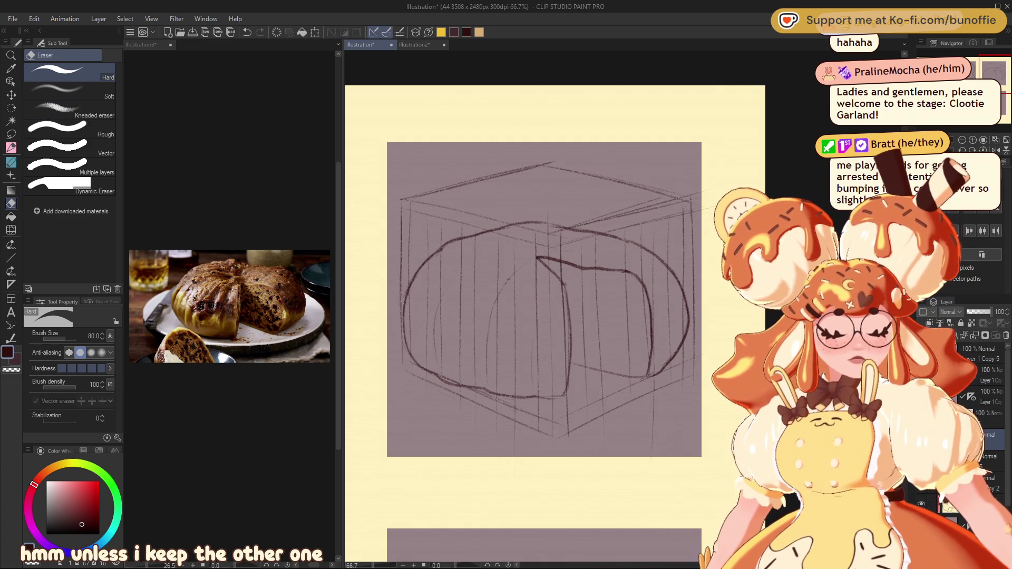
pyautogui.click(991, 446)
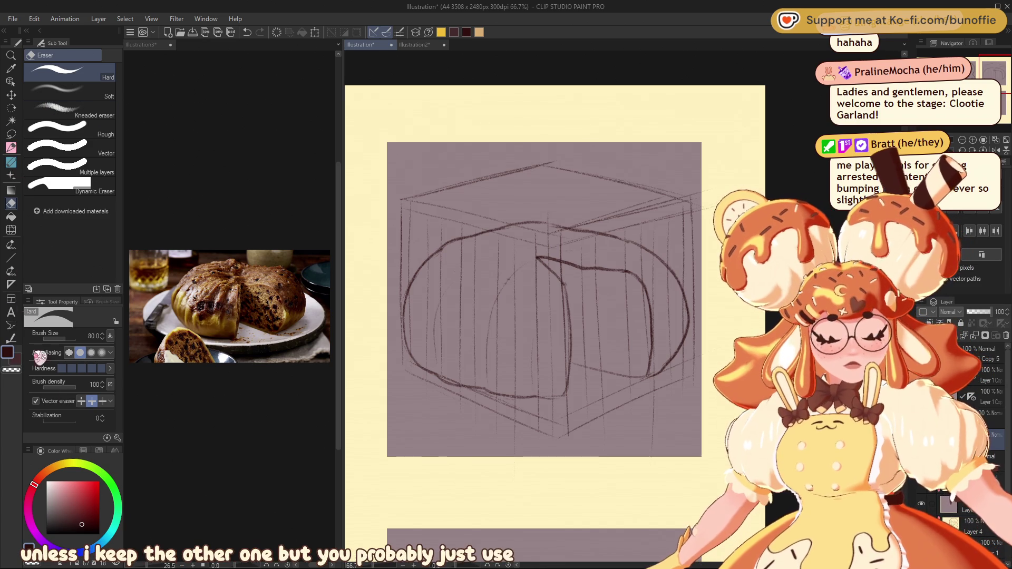
# Step: Pick a light grey-blue colour and set up the Figure > Straight line tool
pyautogui.click(53, 500)
pyautogui.click(92, 547)
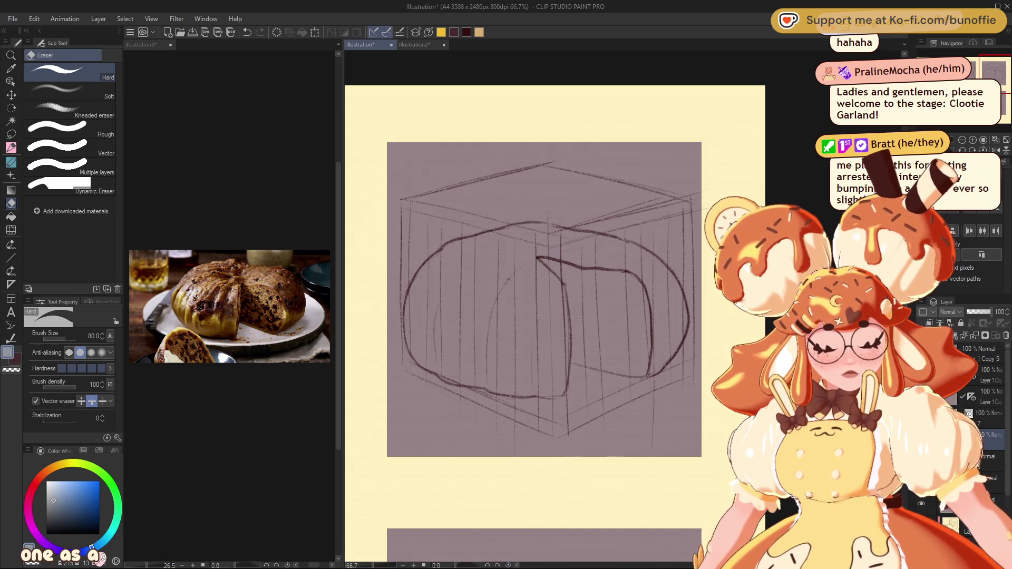
pyautogui.click(11, 147)
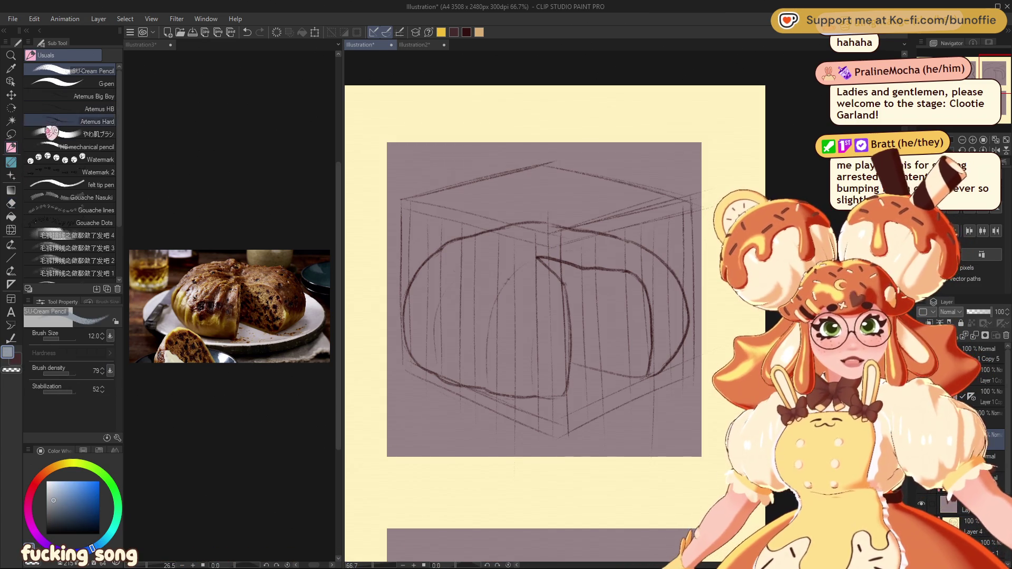
pyautogui.click(10, 258)
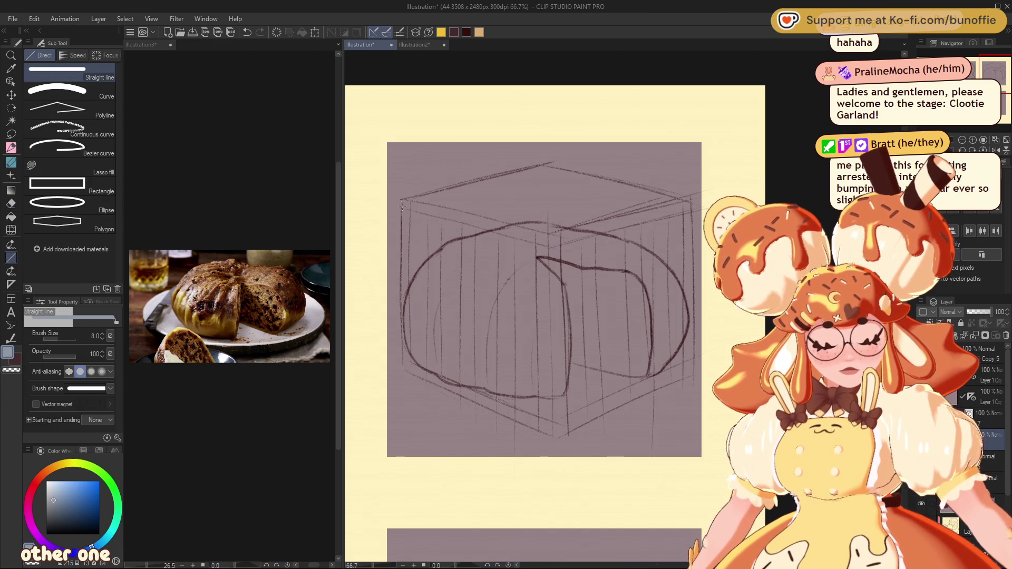
# Step: Draw the cage's left, front and right vertical edges plus bottom-left and top edges in grey-blue
pyautogui.moveTo(402, 201); pyautogui.dragTo(411, 368)
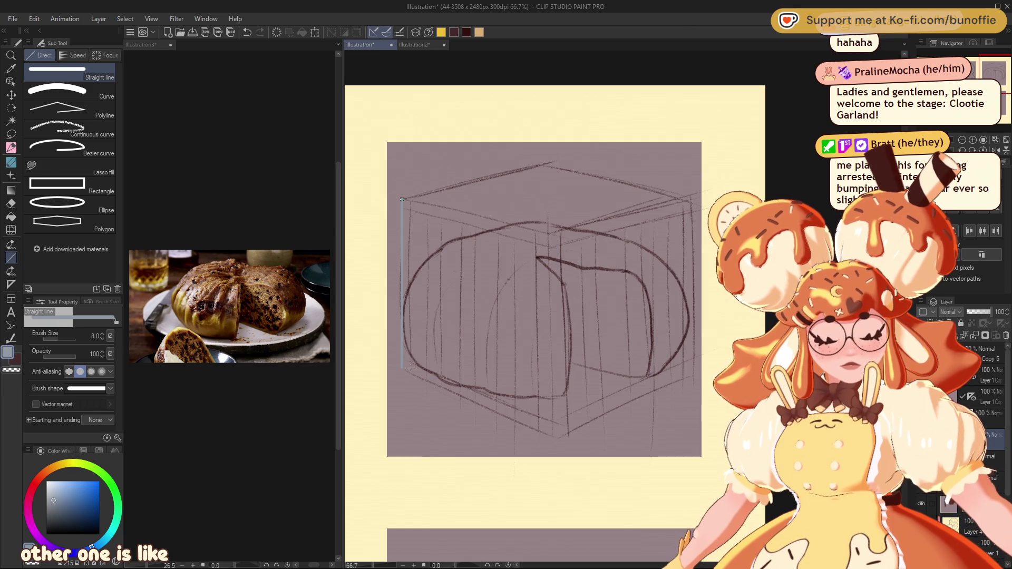
pyautogui.moveTo(548, 248); pyautogui.dragTo(553, 426)
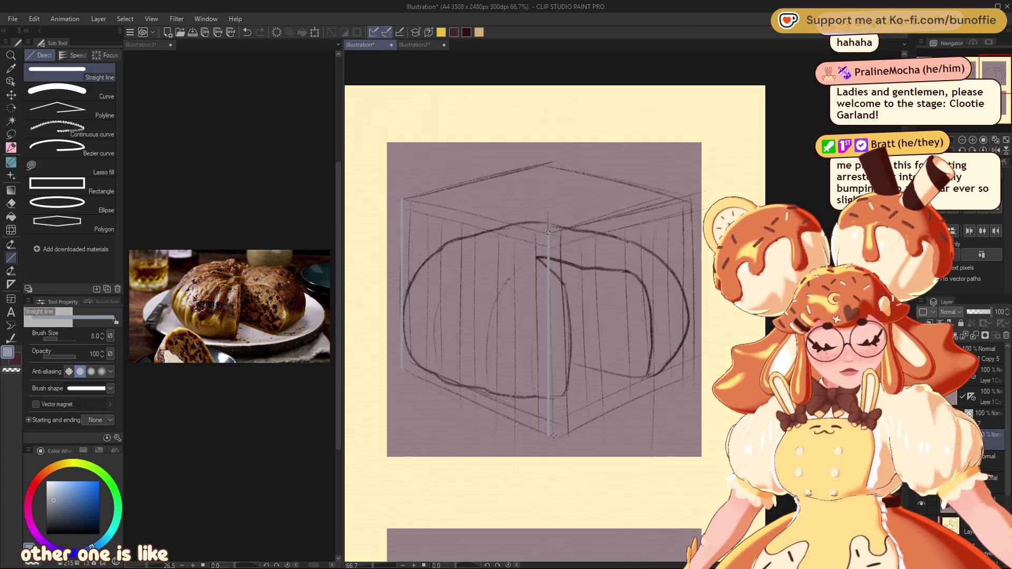
pyautogui.moveTo(691, 202)
pyautogui.mouseDown()
pyautogui.moveTo(692, 364)
pyautogui.moveTo(549, 436)
pyautogui.mouseUp()
pyautogui.moveTo(402, 367); pyautogui.dragTo(548, 436)
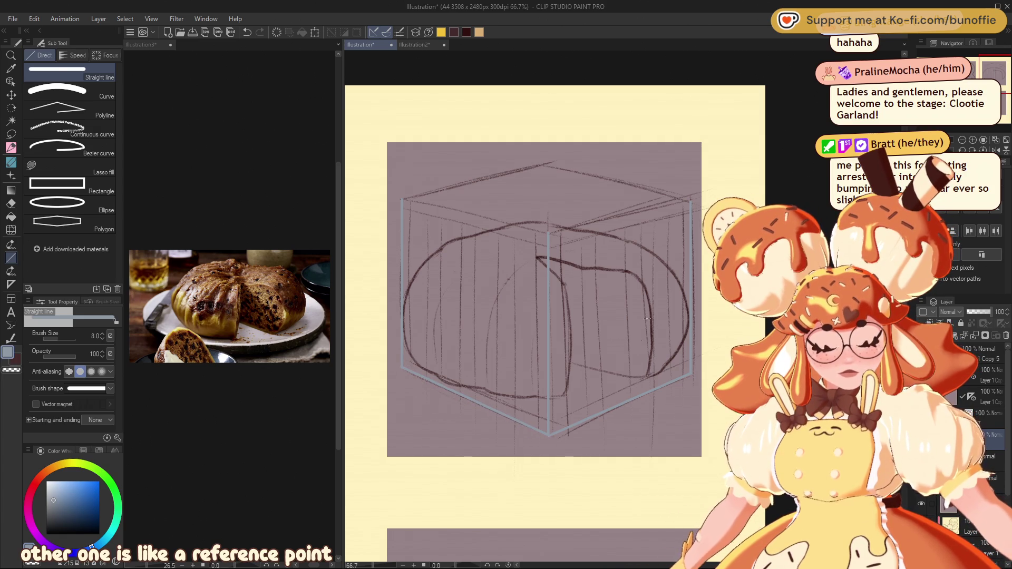
pyautogui.moveTo(402, 199)
pyautogui.mouseDown()
pyautogui.moveTo(549, 233)
pyautogui.moveTo(692, 200)
pyautogui.mouseUp()
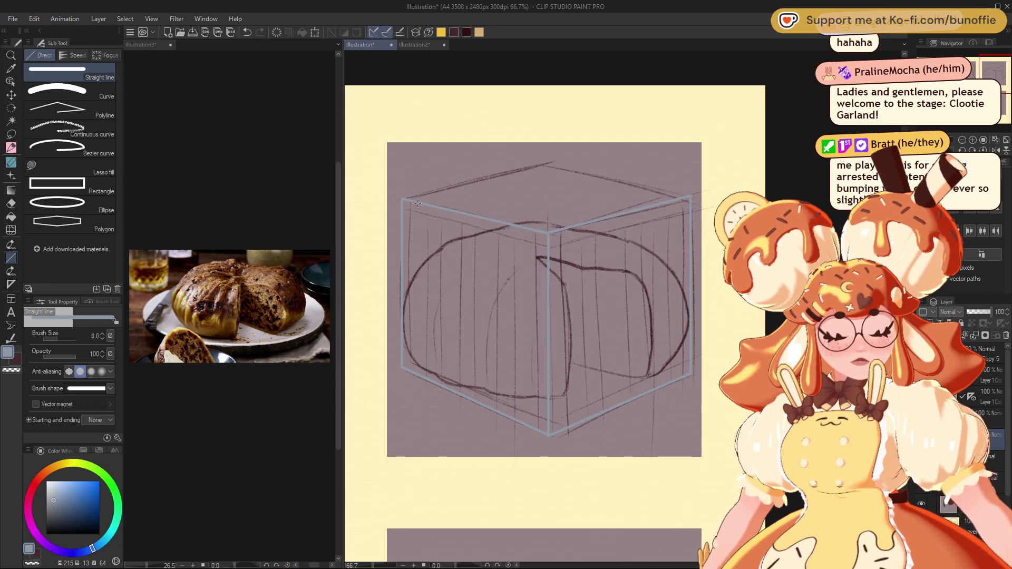
# Step: Draw evenly spaced vertical bars across the cage's left face, redoing uneven ones
pyautogui.moveTo(413, 202); pyautogui.dragTo(415, 368)
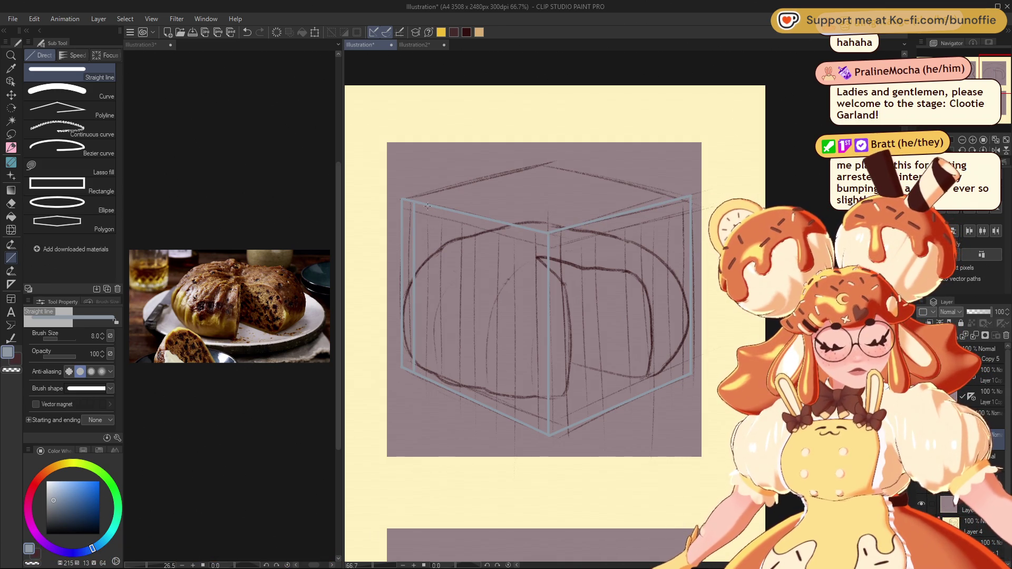
pyautogui.moveTo(429, 281); pyautogui.dragTo(429, 375)
pyautogui.moveTo(444, 209); pyautogui.dragTo(442, 372)
pyautogui.hotkey('ctrl', 'z')
pyautogui.hotkey('ctrl', 'z')
pyautogui.moveTo(428, 206); pyautogui.dragTo(425, 327)
pyautogui.moveTo(444, 209); pyautogui.dragTo(443, 377)
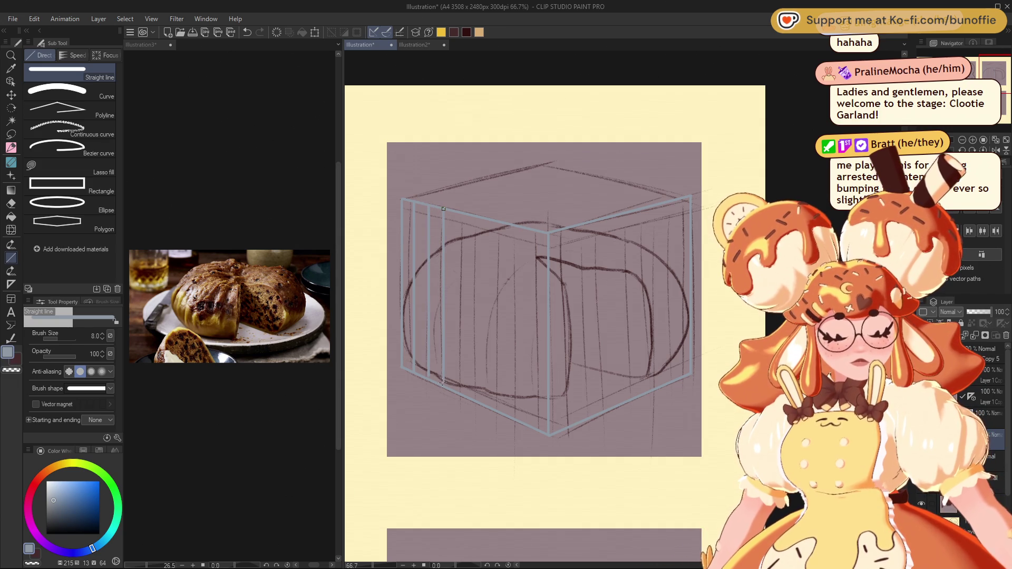
pyautogui.moveTo(462, 214); pyautogui.dragTo(461, 390)
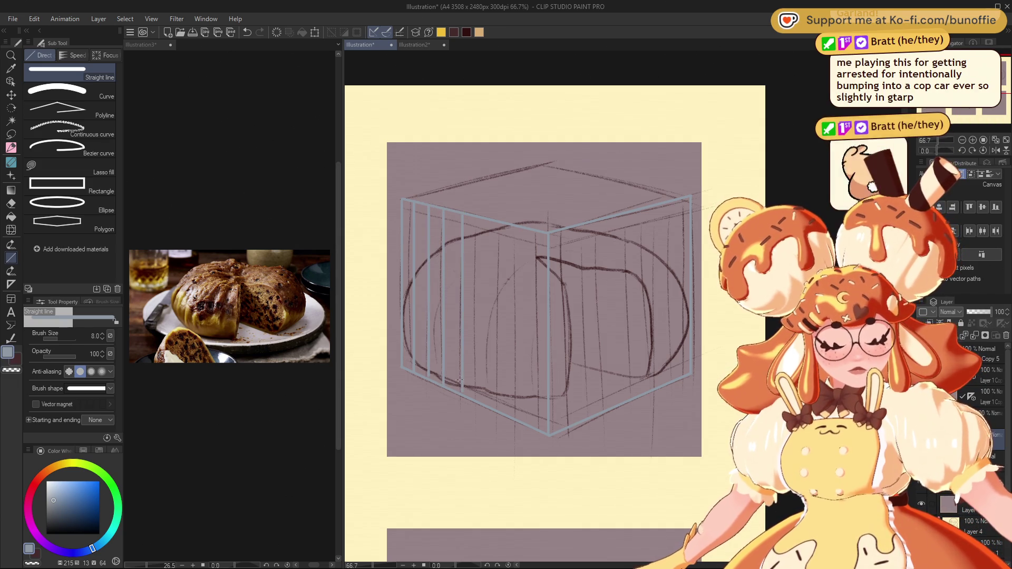
pyautogui.hotkey('ctrl', 'z')
pyautogui.moveTo(461, 212); pyautogui.dragTo(463, 391)
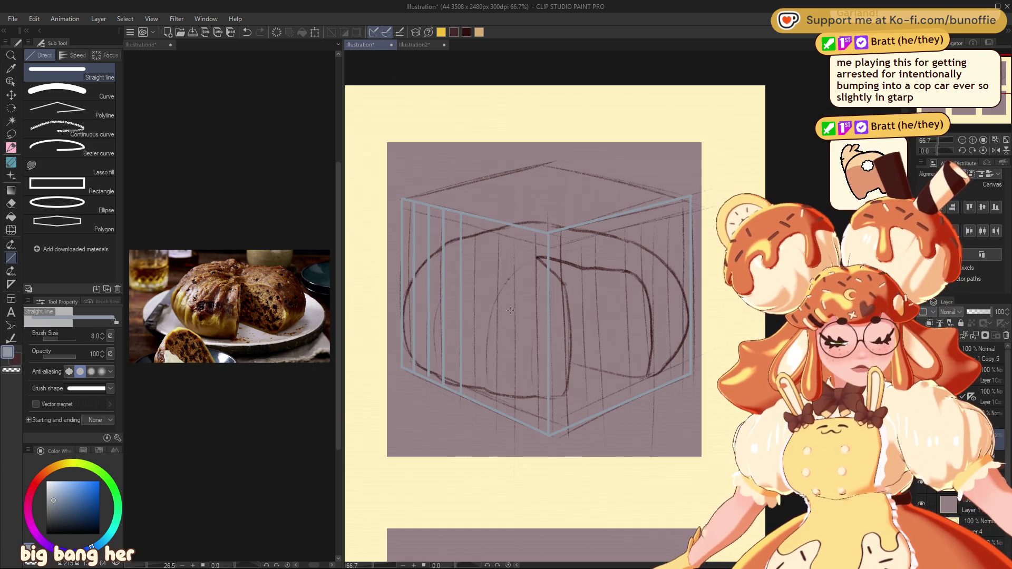
pyautogui.moveTo(477, 217); pyautogui.dragTo(476, 400)
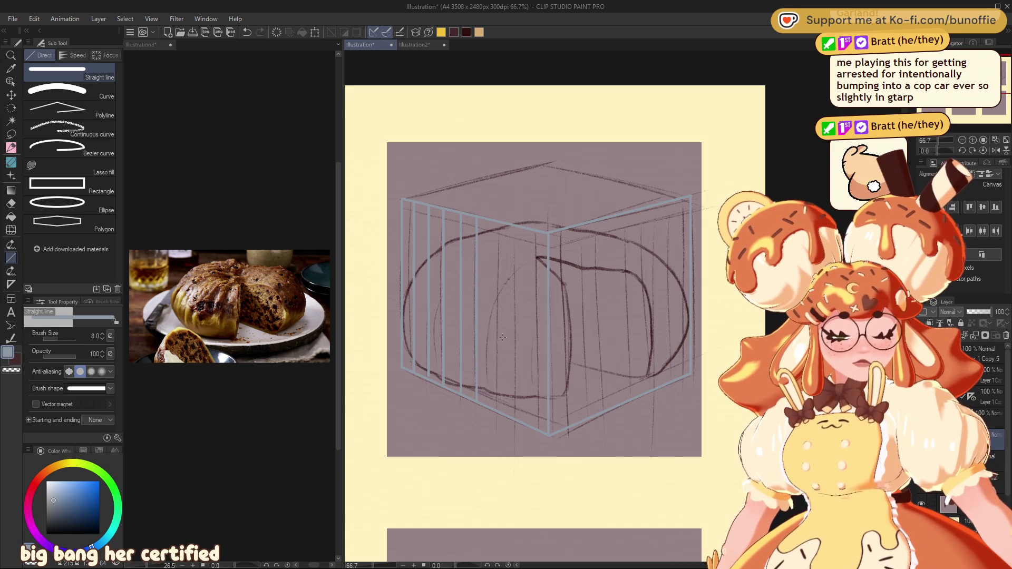
pyautogui.moveTo(497, 222); pyautogui.dragTo(499, 361)
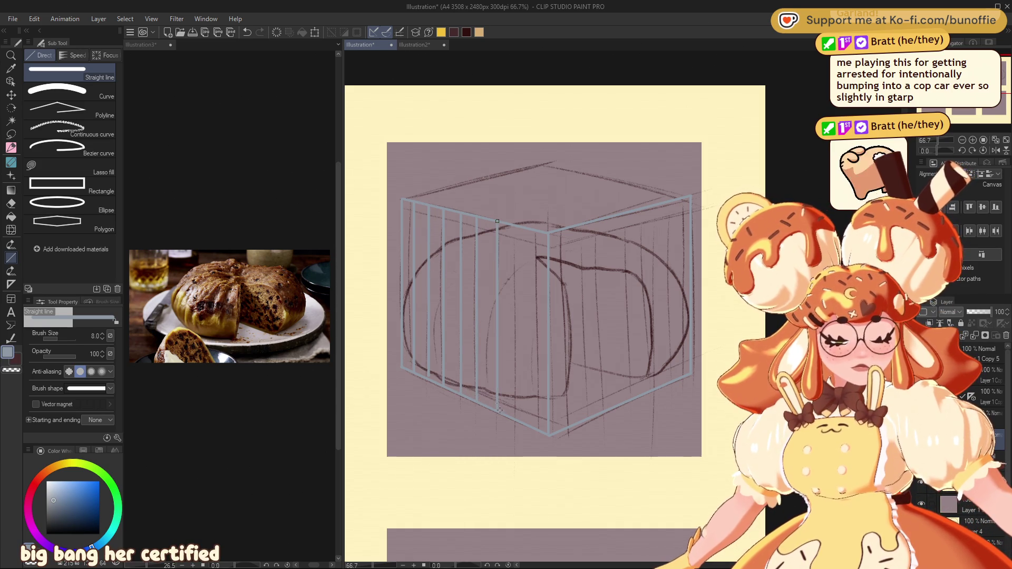
# Step: Add vertical bars near the front corner and across the cage's right face
pyautogui.moveTo(520, 295); pyautogui.dragTo(516, 417)
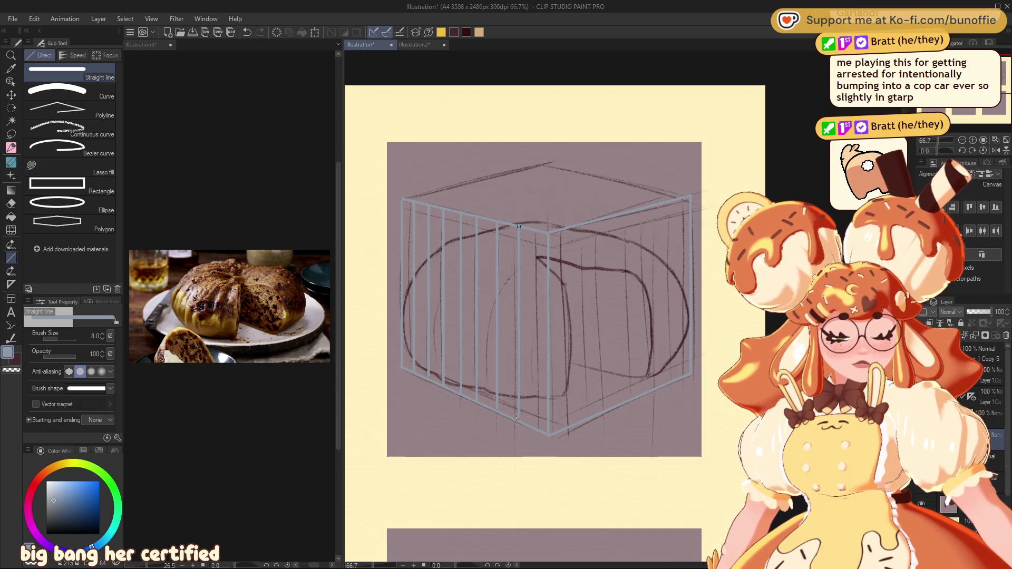
pyautogui.moveTo(534, 230); pyautogui.dragTo(537, 431)
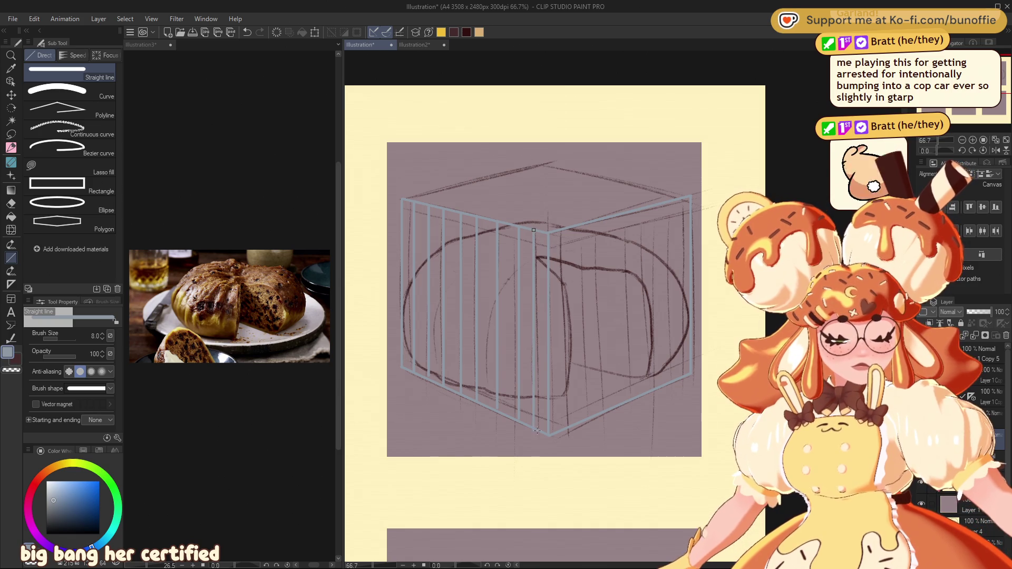
pyautogui.hotkey('ctrl', 'z')
pyautogui.hotkey('ctrl', 'z')
pyautogui.moveTo(514, 226); pyautogui.dragTo(513, 416)
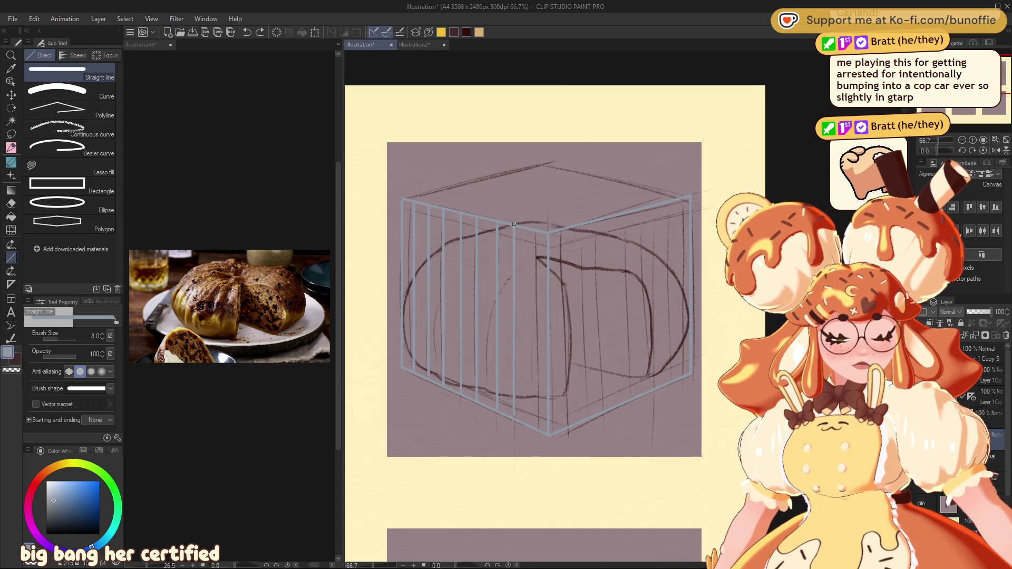
pyautogui.moveTo(531, 231); pyautogui.dragTo(532, 427)
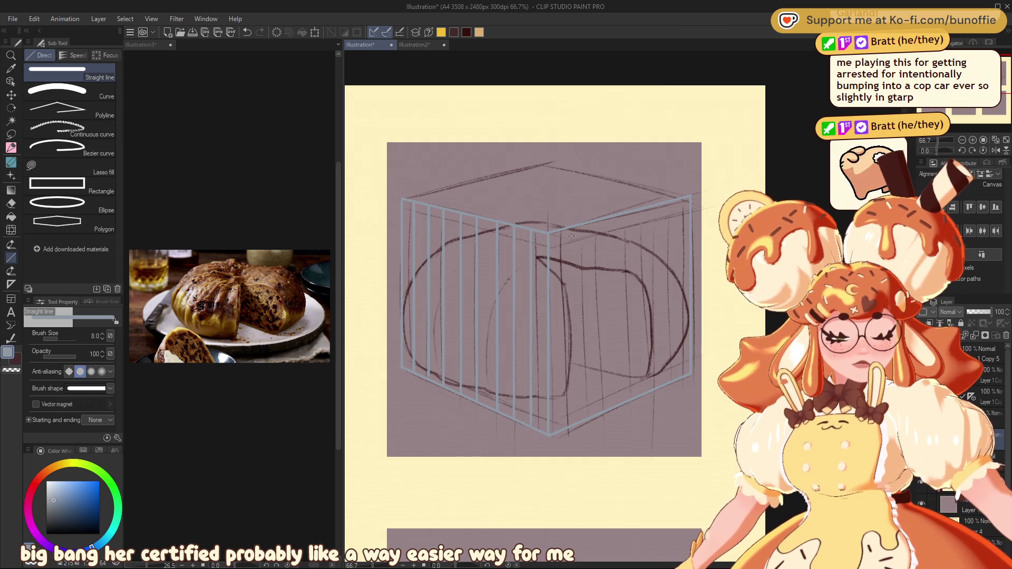
pyautogui.moveTo(565, 228); pyautogui.dragTo(569, 375)
pyautogui.moveTo(570, 425); pyautogui.dragTo(570, 426)
pyautogui.moveTo(581, 225); pyautogui.dragTo(585, 420)
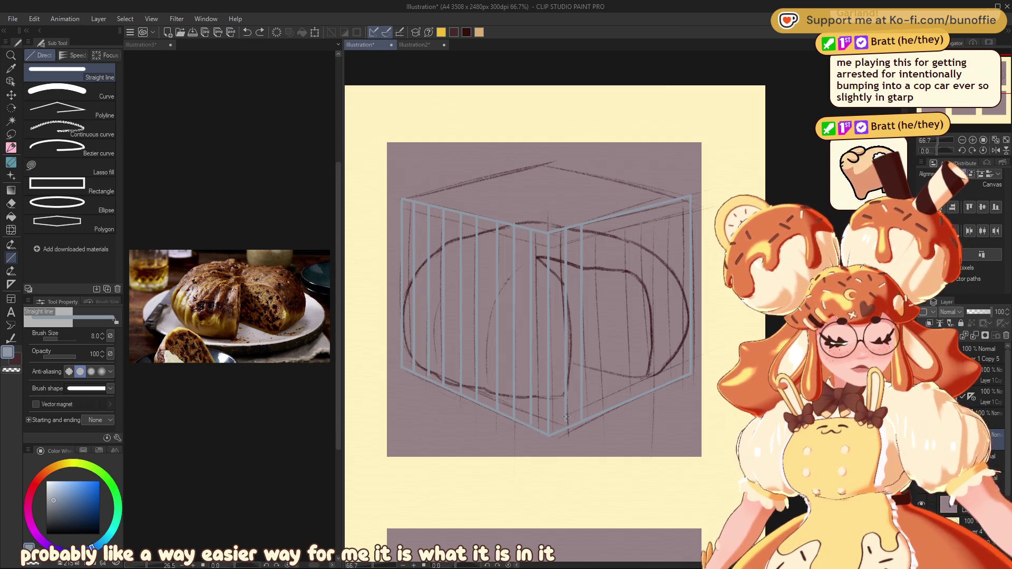
pyautogui.moveTo(601, 221); pyautogui.dragTo(600, 414)
pyautogui.moveTo(614, 216); pyautogui.dragTo(616, 386)
pyautogui.moveTo(630, 231); pyautogui.dragTo(636, 386)
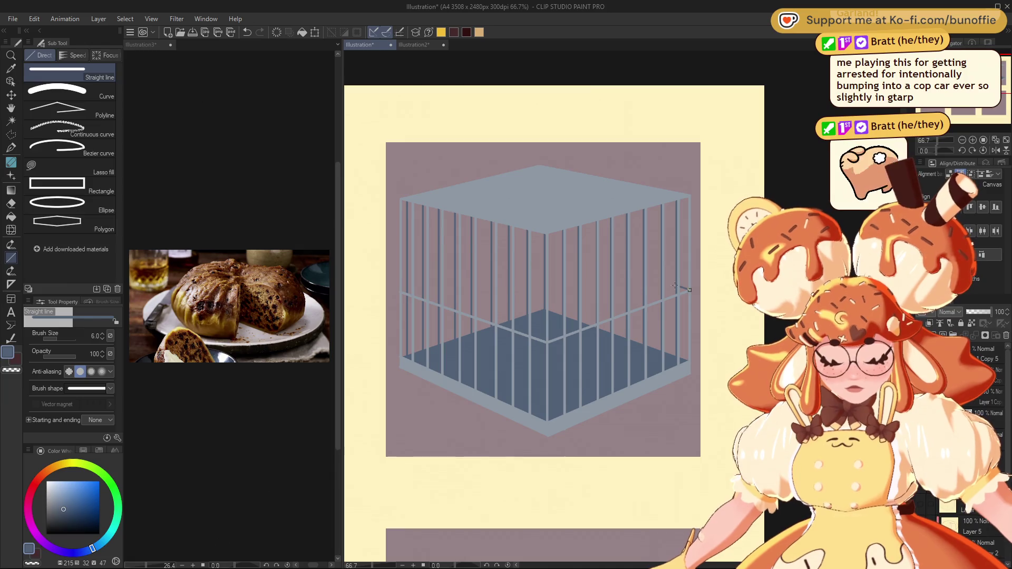
# Step: Draw a straight line across the cage in two strokes
pyautogui.moveTo(561, 250); pyautogui.dragTo(546, 248)
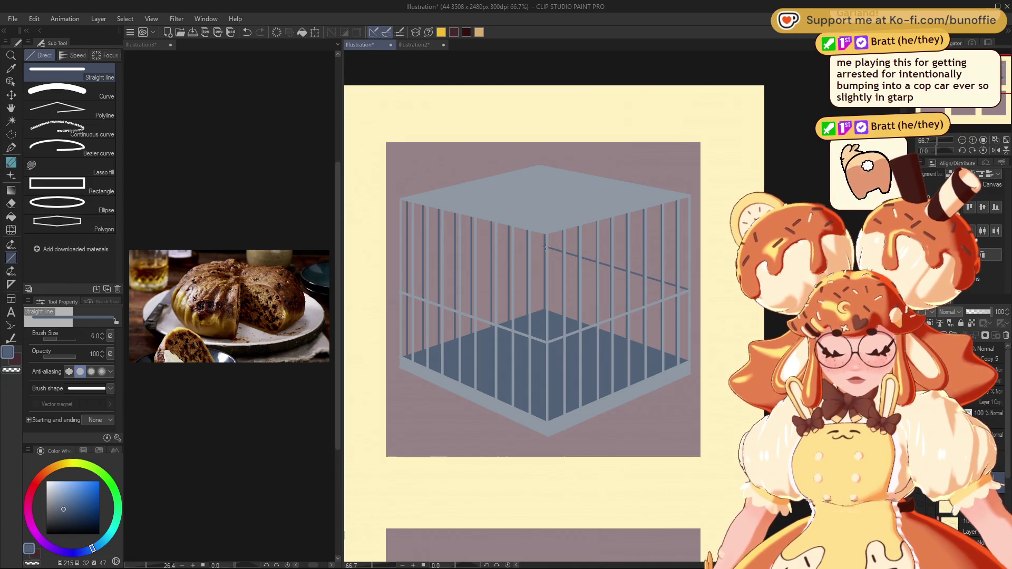
pyautogui.moveTo(455, 268)
pyautogui.mouseDown()
pyautogui.moveTo(474, 267)
pyautogui.moveTo(407, 285)
pyautogui.mouseUp()
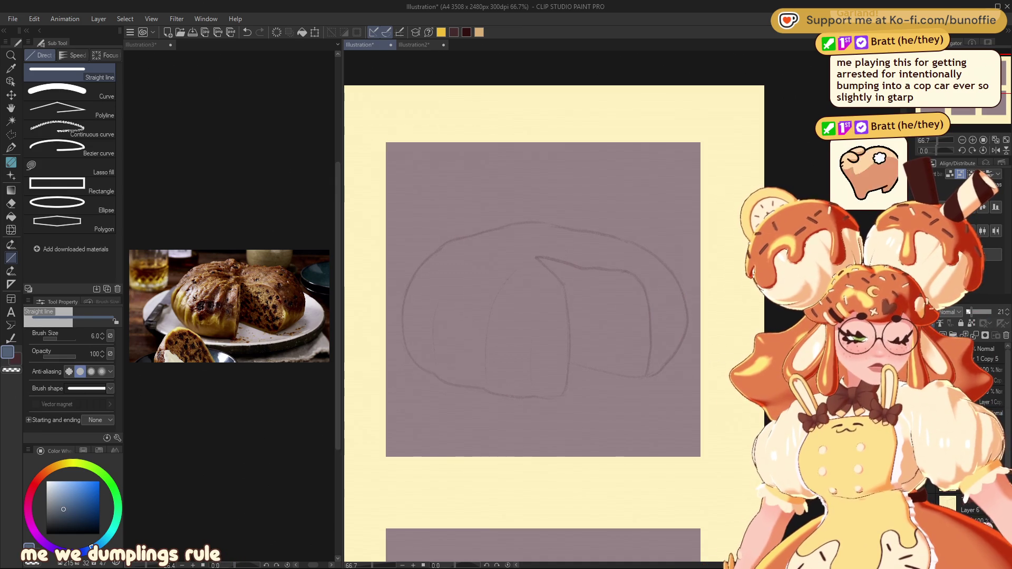
# Step: Zoom in, choose black, and switch to the G-pen at size 7
pyautogui.scroll(4, 543, 301)
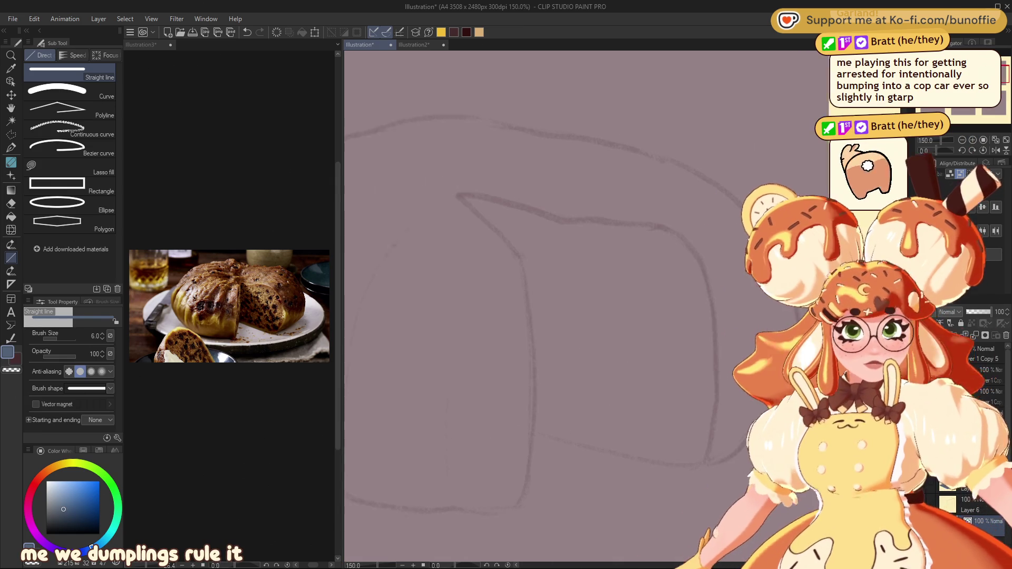
pyautogui.click(86, 534)
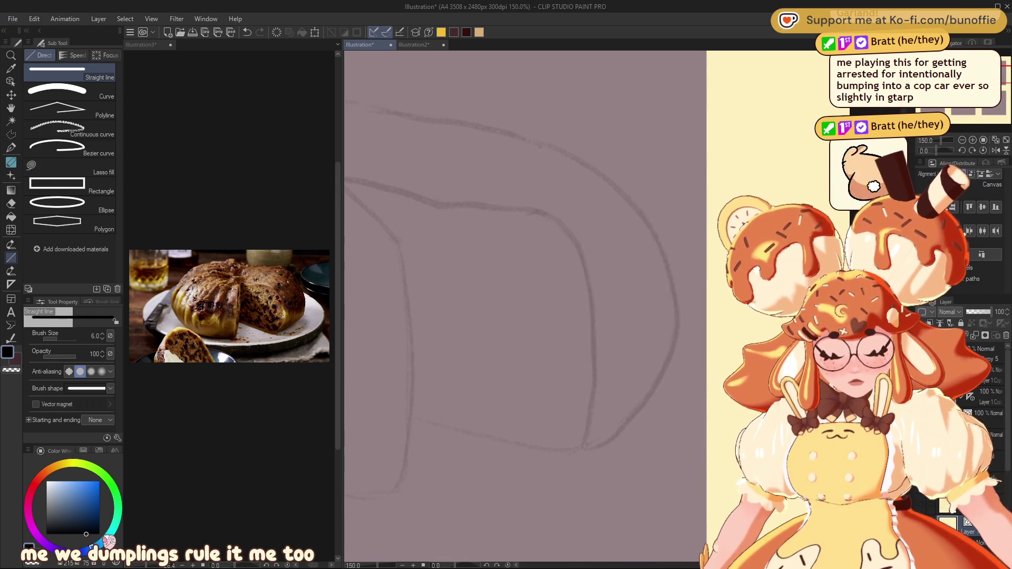
pyautogui.moveTo(474, 290)
pyautogui.mouseDown()
pyautogui.moveTo(685, 295)
pyautogui.moveTo(632, 290)
pyautogui.mouseUp()
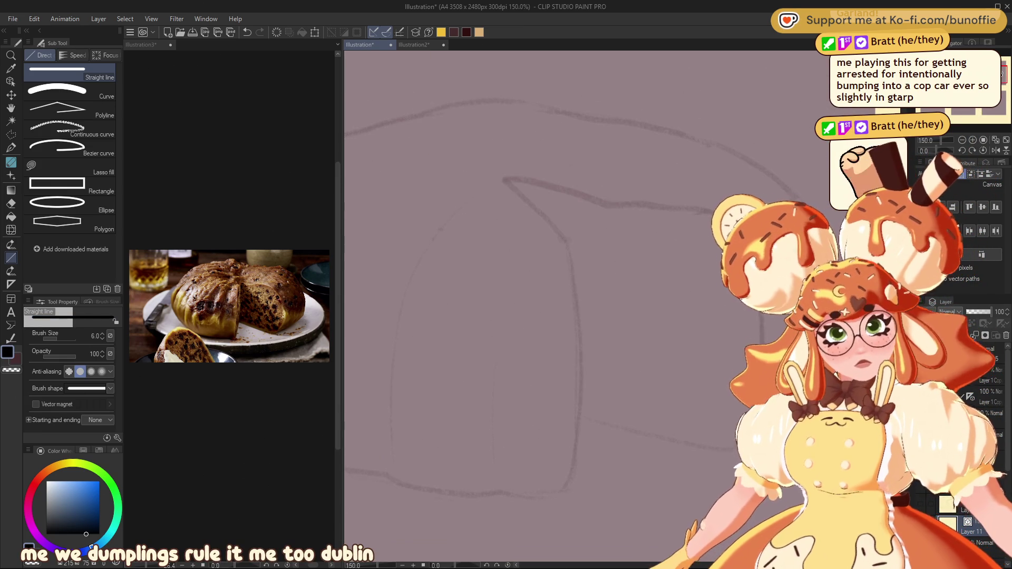
pyautogui.press('p')
pyautogui.keyDown('ctrl'); pyautogui.keyDown('alt'); pyautogui.moveTo(529, 193); pyautogui.dragTo(507, 181); pyautogui.keyUp('alt'); pyautogui.keyUp('ctrl')
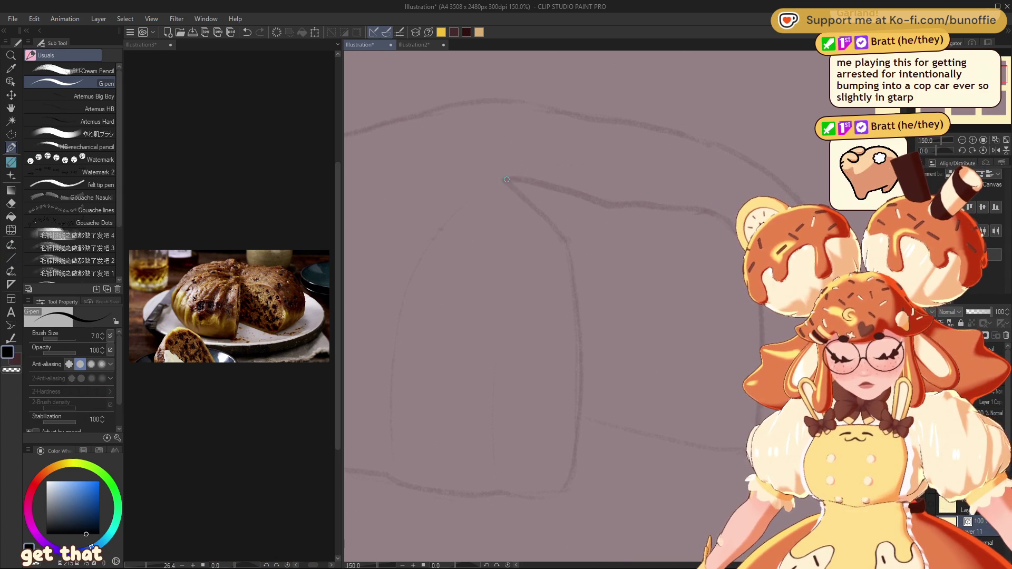
# Step: Ink the dumpling's right side, bottom and left outline, redoing a stray stroke
pyautogui.moveTo(570, 260)
pyautogui.mouseDown()
pyautogui.moveTo(576, 461)
pyautogui.moveTo(552, 496)
pyautogui.moveTo(399, 485)
pyautogui.mouseUp()
pyautogui.hscroll(-3, 580, 306)
pyautogui.moveTo(514, 129)
pyautogui.mouseDown()
pyautogui.moveTo(474, 139)
pyautogui.moveTo(431, 170)
pyautogui.moveTo(379, 227)
pyautogui.moveTo(354, 329)
pyautogui.moveTo(380, 413)
pyautogui.mouseUp()
pyautogui.moveTo(453, 461); pyautogui.dragTo(500, 469)
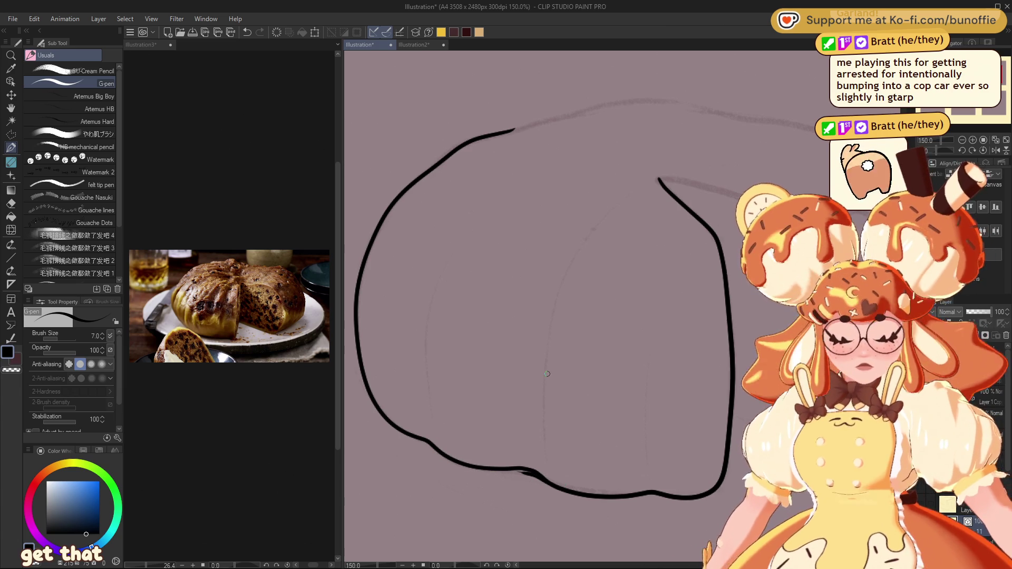
pyautogui.hotkey('ctrl', 'z')
pyautogui.moveTo(528, 474); pyautogui.dragTo(474, 467)
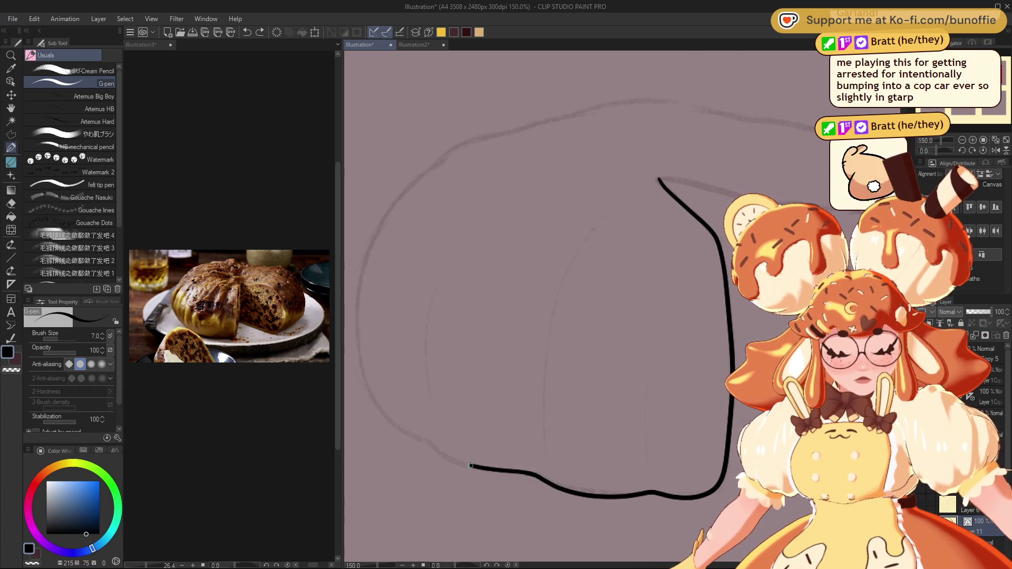
pyautogui.moveTo(429, 443)
pyautogui.mouseDown()
pyautogui.moveTo(368, 397)
pyautogui.moveTo(350, 283)
pyautogui.moveTo(410, 189)
pyautogui.mouseUp()
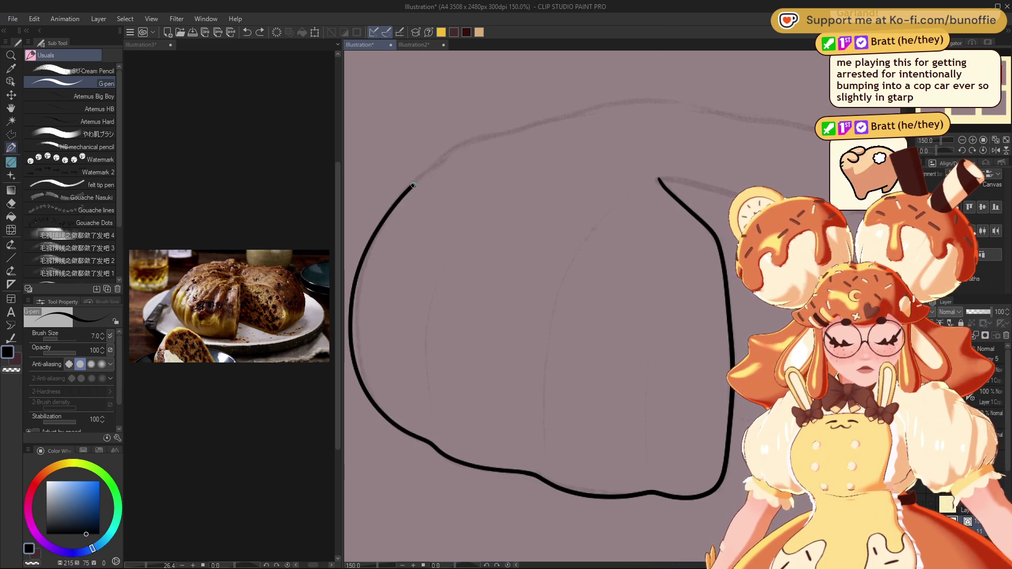
# Step: Ink the dumpling's top and right outline along the sketch
pyautogui.moveTo(557, 119); pyautogui.dragTo(635, 96)
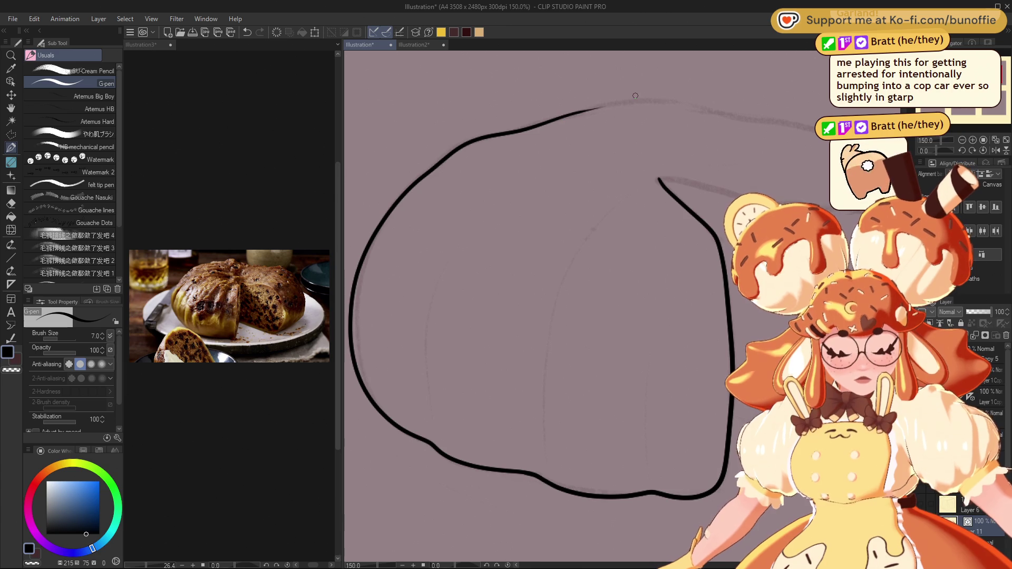
pyautogui.moveTo(580, 263); pyautogui.dragTo(350, 324)
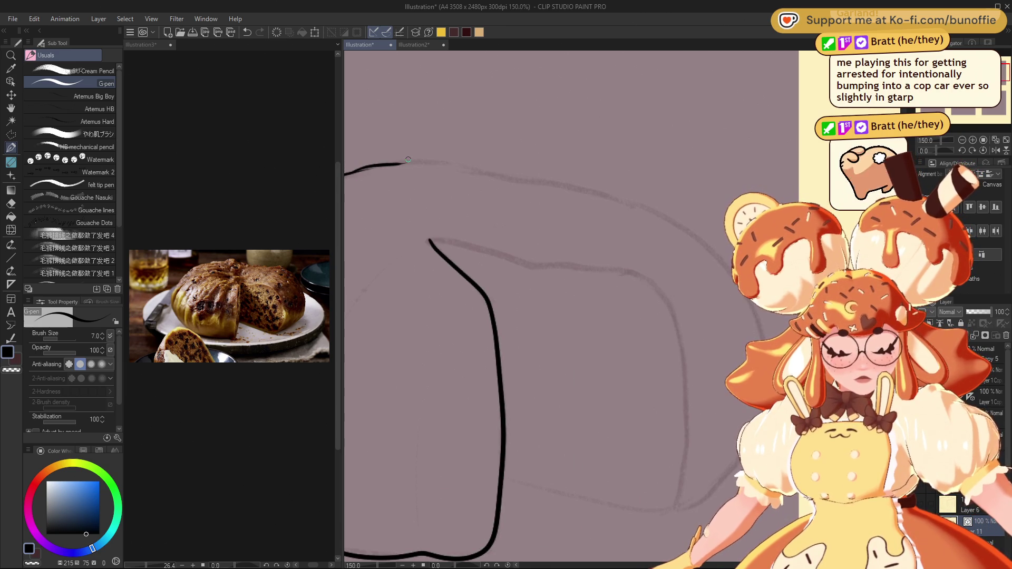
pyautogui.hotkey('ctrl', 'z')
pyautogui.moveTo(579, 187)
pyautogui.mouseDown()
pyautogui.moveTo(443, 162)
pyautogui.moveTo(346, 171)
pyautogui.mouseUp()
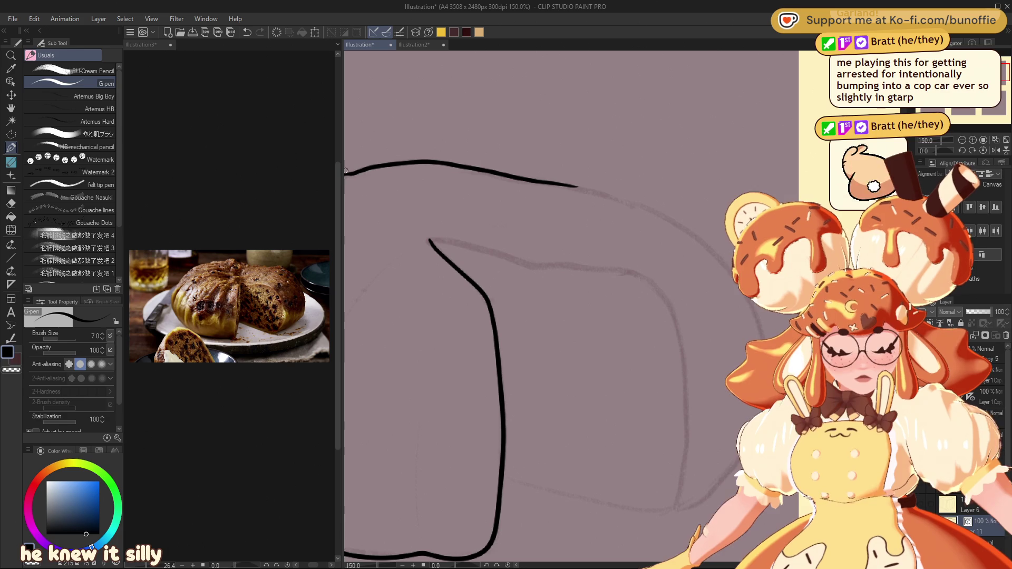
pyautogui.moveTo(554, 181)
pyautogui.mouseDown()
pyautogui.moveTo(461, 181)
pyautogui.moveTo(585, 222)
pyautogui.moveTo(655, 299)
pyautogui.moveTo(663, 412)
pyautogui.mouseUp()
pyautogui.hotkey('ctrl', 'z')
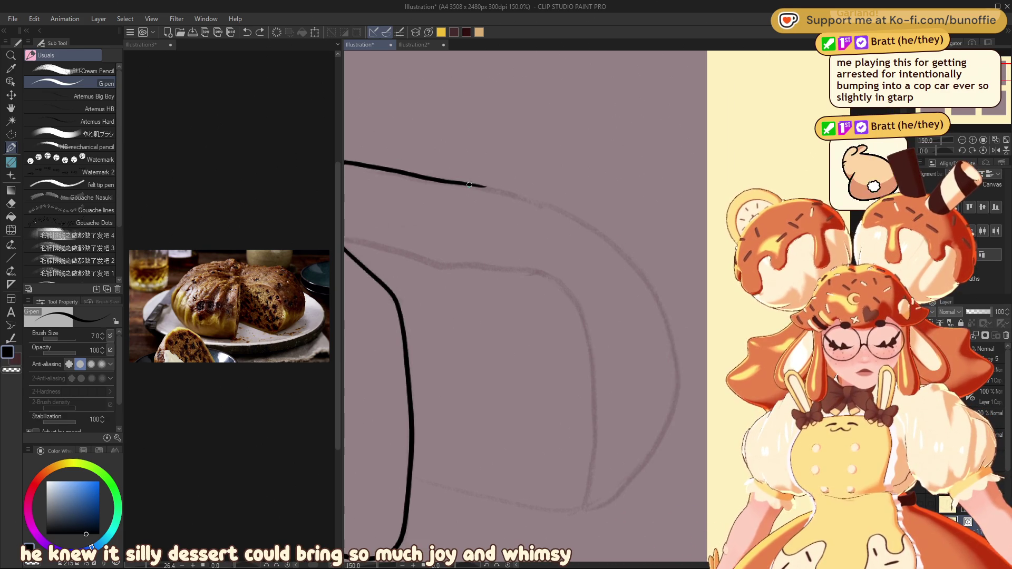
pyautogui.moveTo(522, 195)
pyautogui.mouseDown()
pyautogui.moveTo(585, 222)
pyautogui.moveTo(677, 370)
pyautogui.moveTo(654, 457)
pyautogui.moveTo(600, 505)
pyautogui.moveTo(461, 494)
pyautogui.moveTo(412, 480)
pyautogui.mouseUp()
# Step: Dock the reference photo into the canvas tabs and ink the cut wedge's edges
pyautogui.moveTo(1004, 73); pyautogui.dragTo(999, 72)
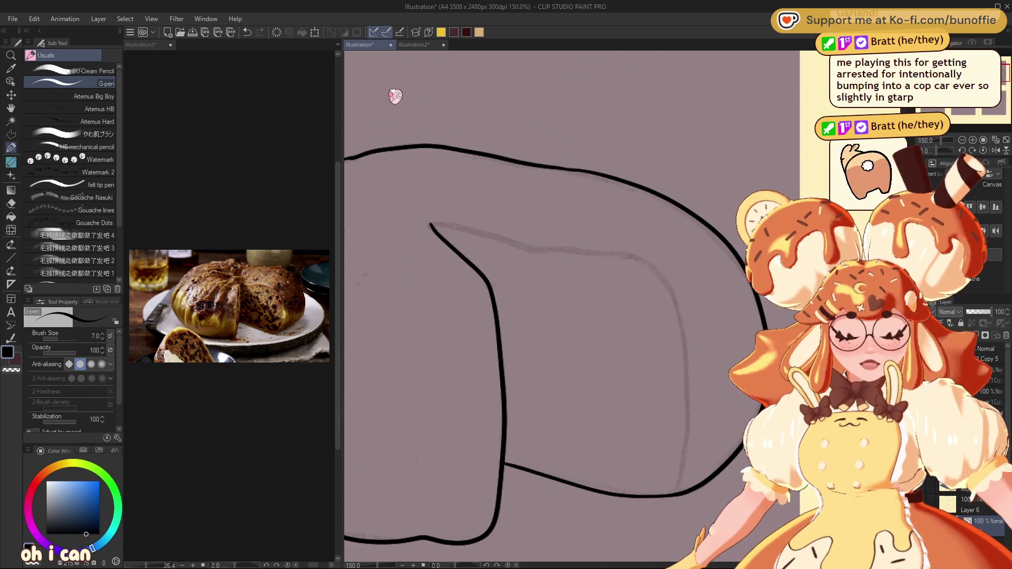
pyautogui.moveTo(363, 44); pyautogui.dragTo(149, 45)
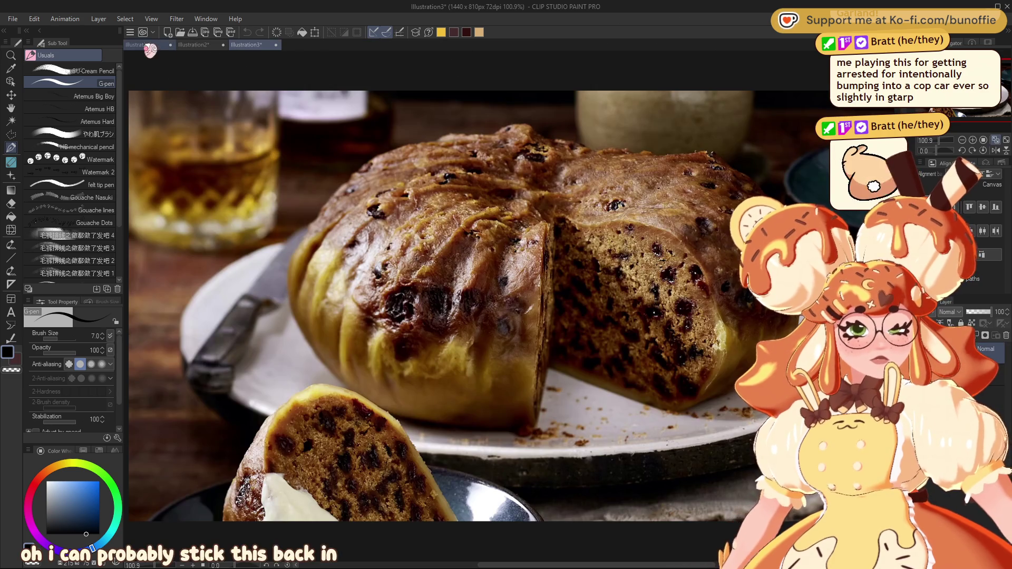
pyautogui.click(150, 45)
pyautogui.moveTo(320, 225); pyautogui.dragTo(337, 224)
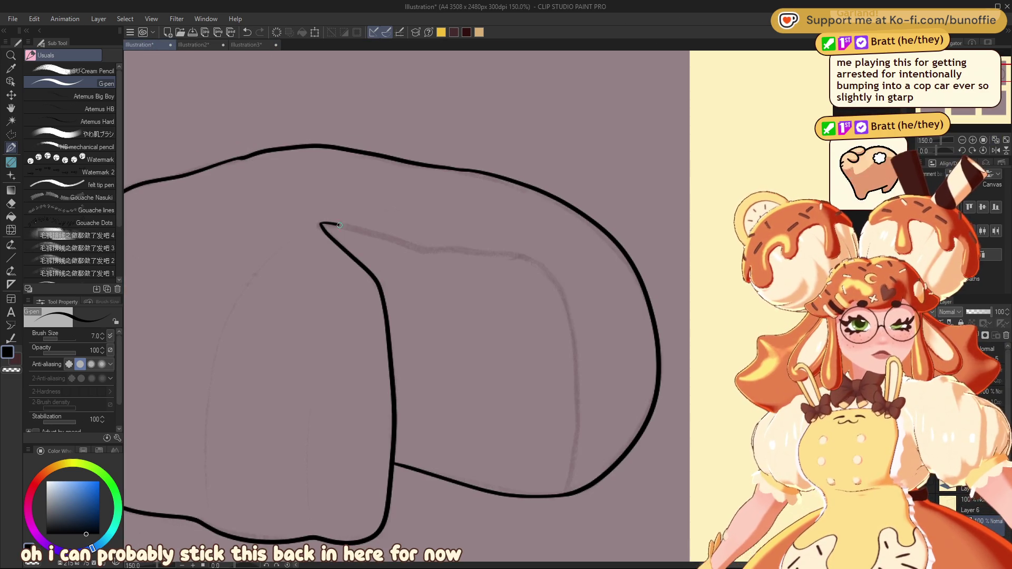
pyautogui.moveTo(464, 251)
pyautogui.mouseDown()
pyautogui.moveTo(529, 264)
pyautogui.moveTo(566, 303)
pyautogui.moveTo(577, 394)
pyautogui.moveTo(568, 493)
pyautogui.moveTo(767, 484)
pyautogui.moveTo(595, 417)
pyautogui.mouseUp()
pyautogui.hotkey('ctrl', 'z')
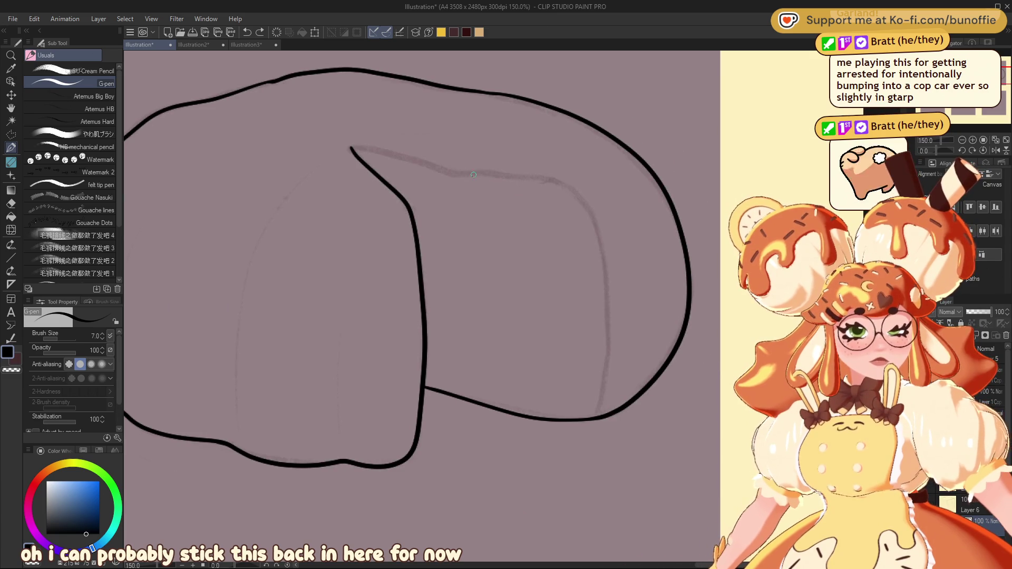
pyautogui.moveTo(393, 159)
pyautogui.mouseDown()
pyautogui.moveTo(535, 180)
pyautogui.moveTo(582, 205)
pyautogui.moveTo(606, 277)
pyautogui.moveTo(607, 350)
pyautogui.mouseUp()
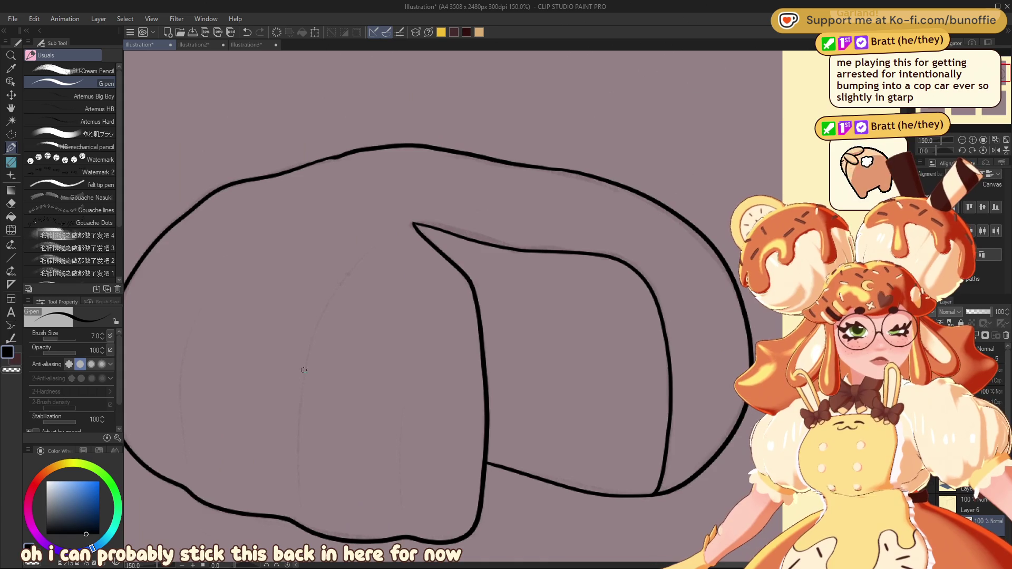
# Step: Draw curved crease lines up the dumpling's left side and zoom out
pyautogui.moveTo(312, 336)
pyautogui.mouseDown()
pyautogui.moveTo(295, 453)
pyautogui.moveTo(300, 520)
pyautogui.mouseUp()
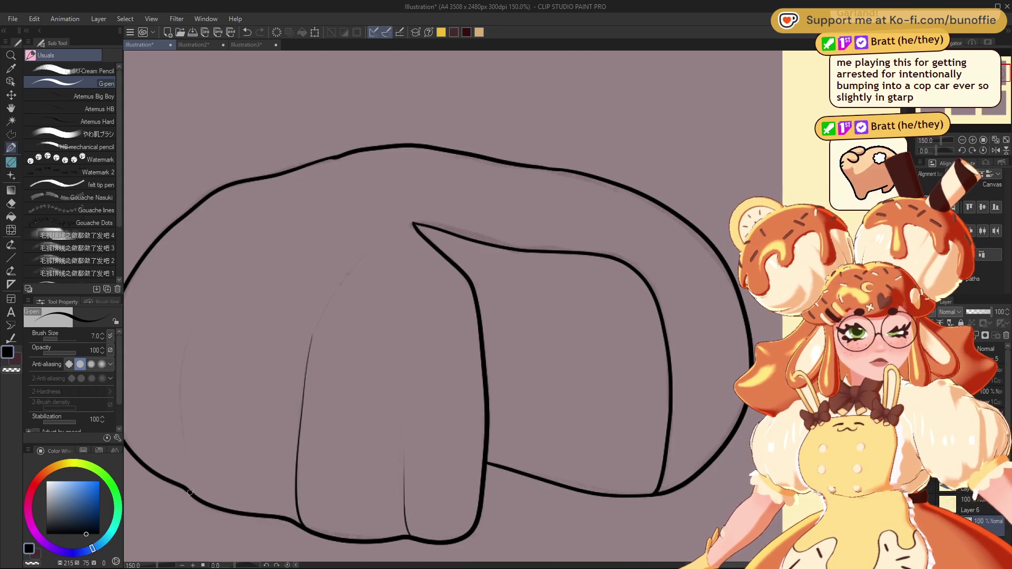
pyautogui.moveTo(188, 493)
pyautogui.mouseDown()
pyautogui.moveTo(179, 379)
pyautogui.moveTo(222, 270)
pyautogui.mouseUp()
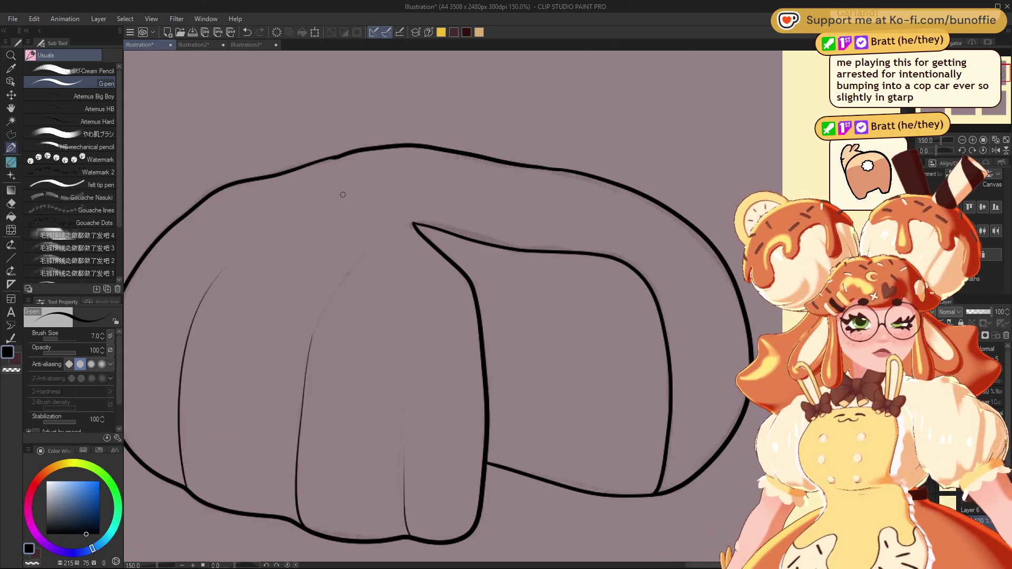
pyautogui.hotkey('ctrl', '-')
pyautogui.hotkey('ctrl', '-')
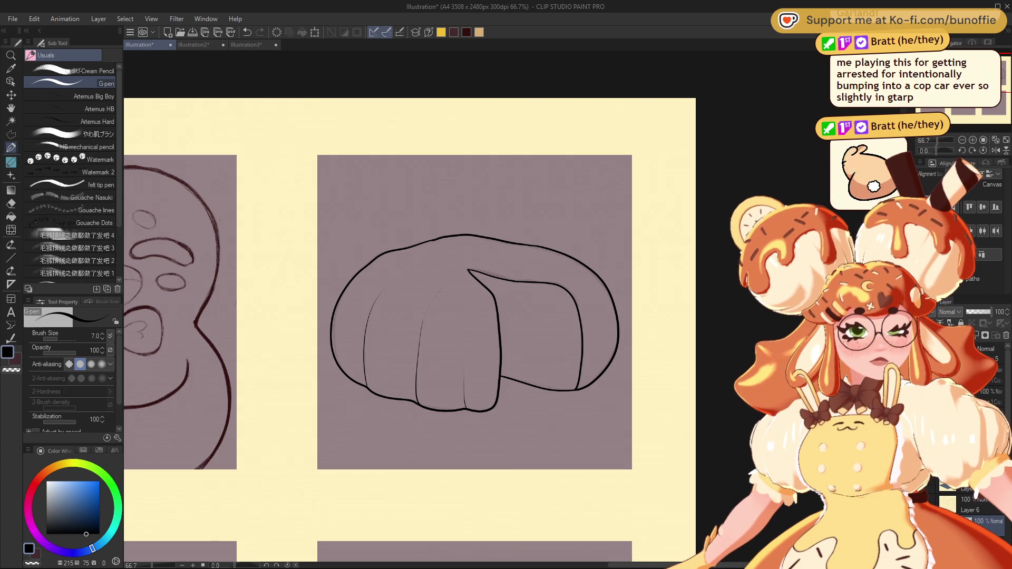
# Step: Auto-select inside the dumpling outline and fill it with orange-brown
pyautogui.press('w')
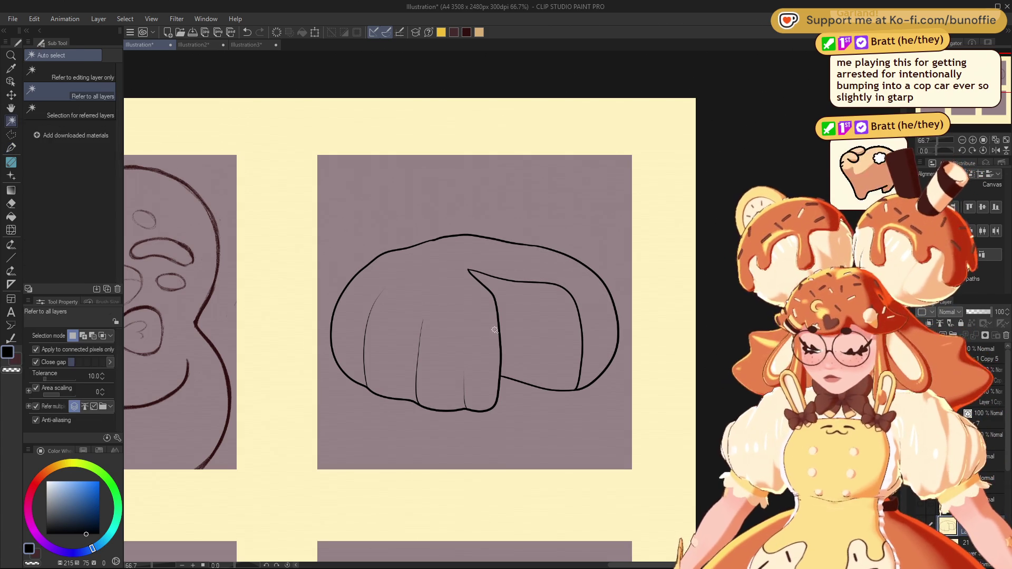
pyautogui.click(474, 334)
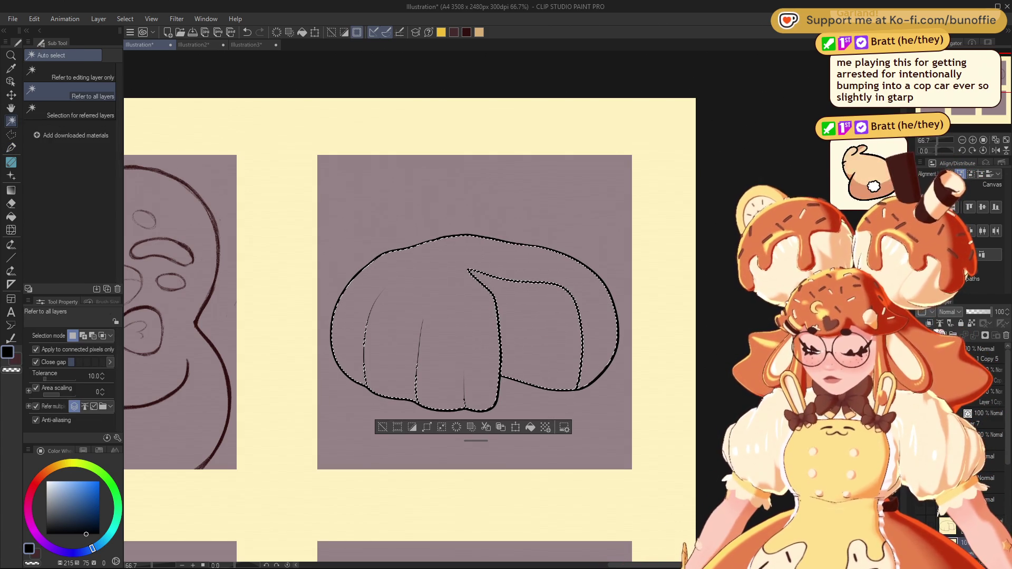
pyautogui.click(53, 467)
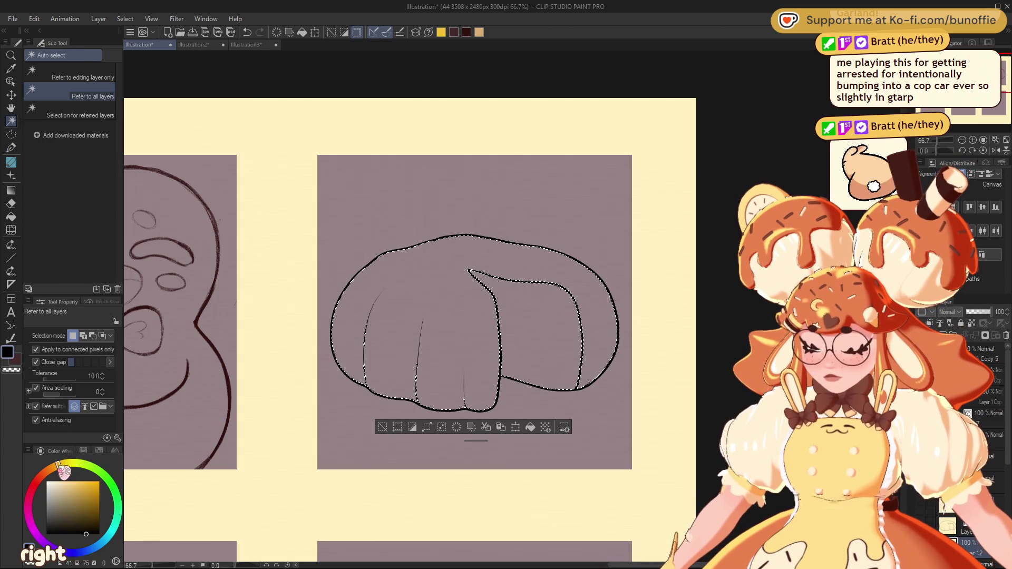
pyautogui.click(81, 501)
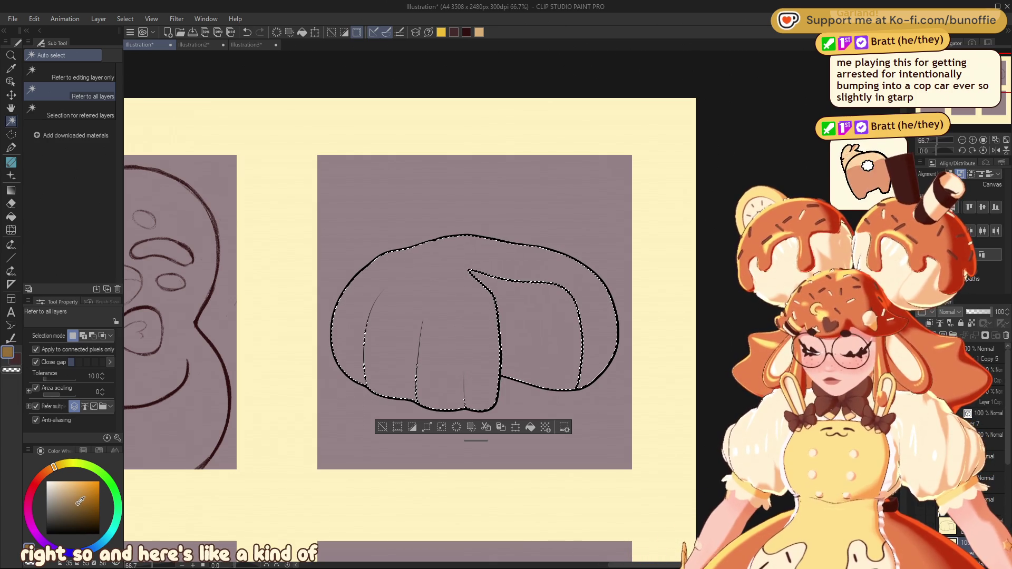
pyautogui.click(530, 427)
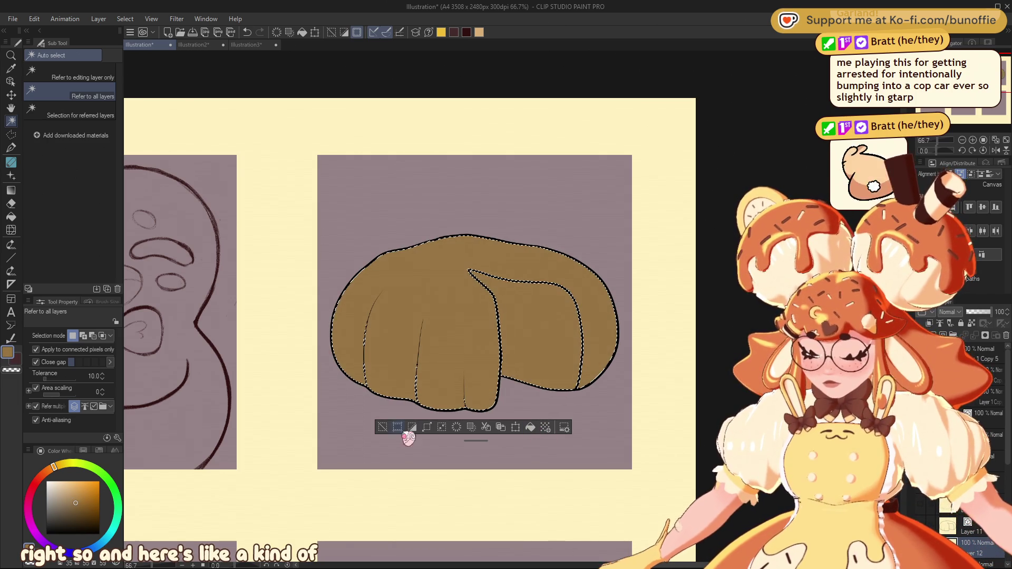
# Step: Sample a gold from the Illustration3 reference photo, fill the dumpling body, then undo that gold fill
pyautogui.click(382, 427)
pyautogui.click(256, 45)
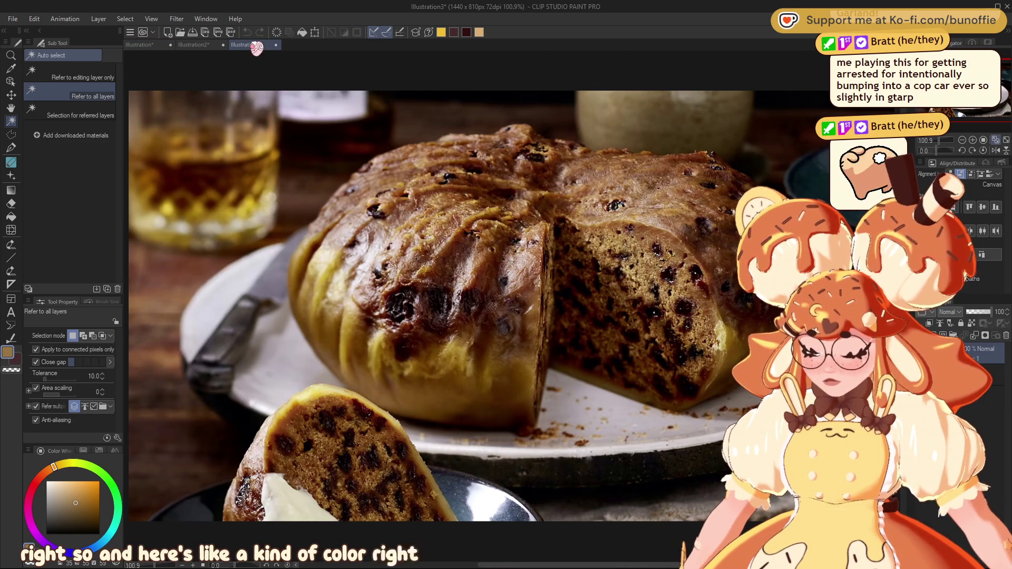
pyautogui.keyDown('alt'); pyautogui.click(460, 350); pyautogui.keyUp('alt')
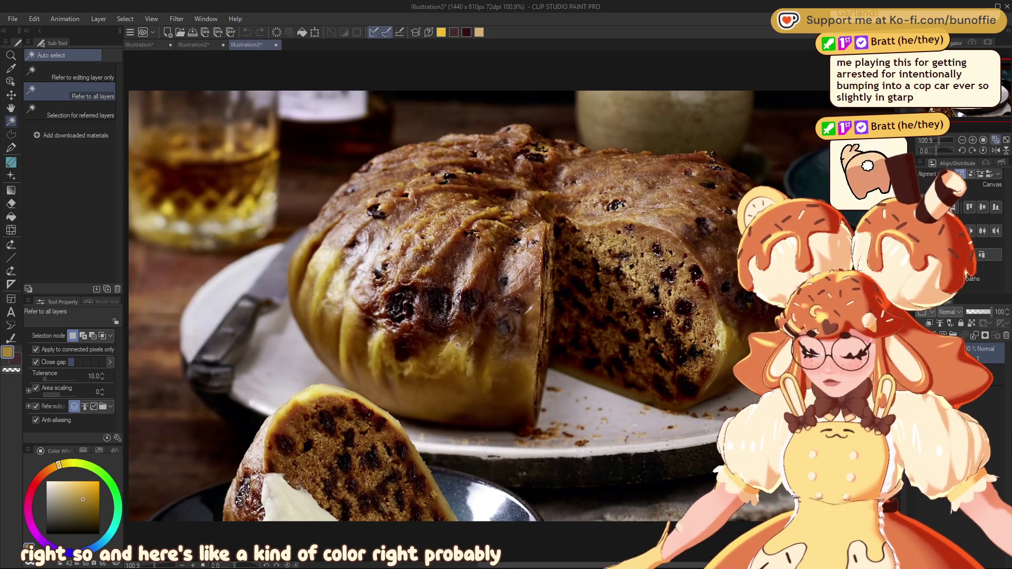
pyautogui.click(139, 44)
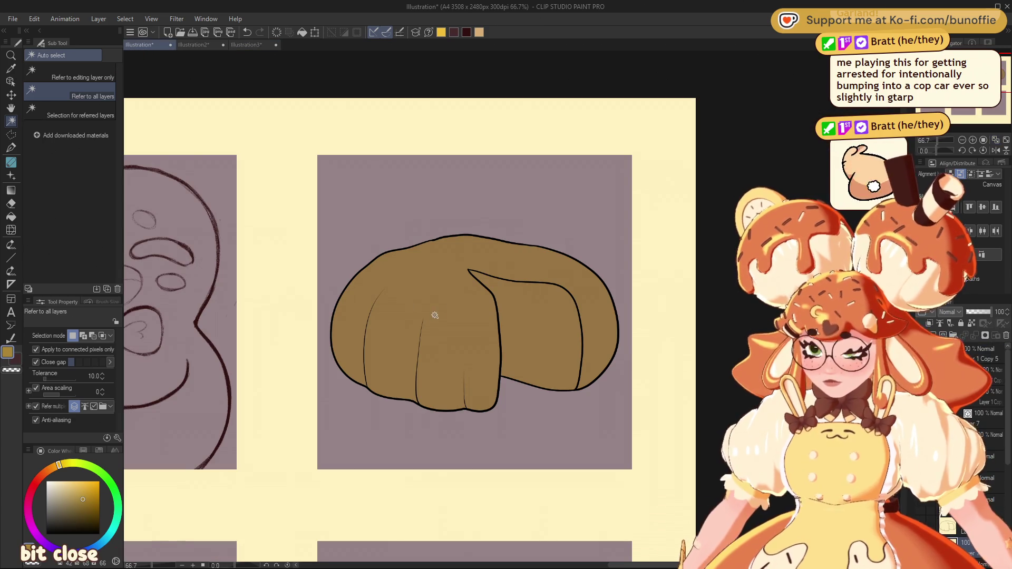
pyautogui.press('g')
pyautogui.click(448, 323)
pyautogui.hotkey('ctrl', 'z')
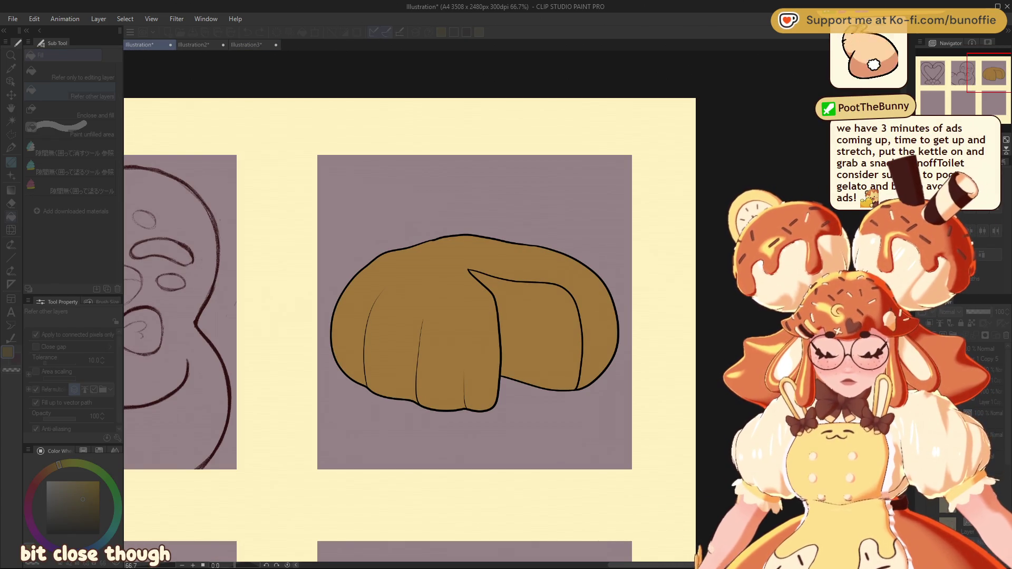
# Step: At 100% zoom, auto-select the dumpling's outer body and pick a reddish brown
pyautogui.hotkey('alt', 'Tab')
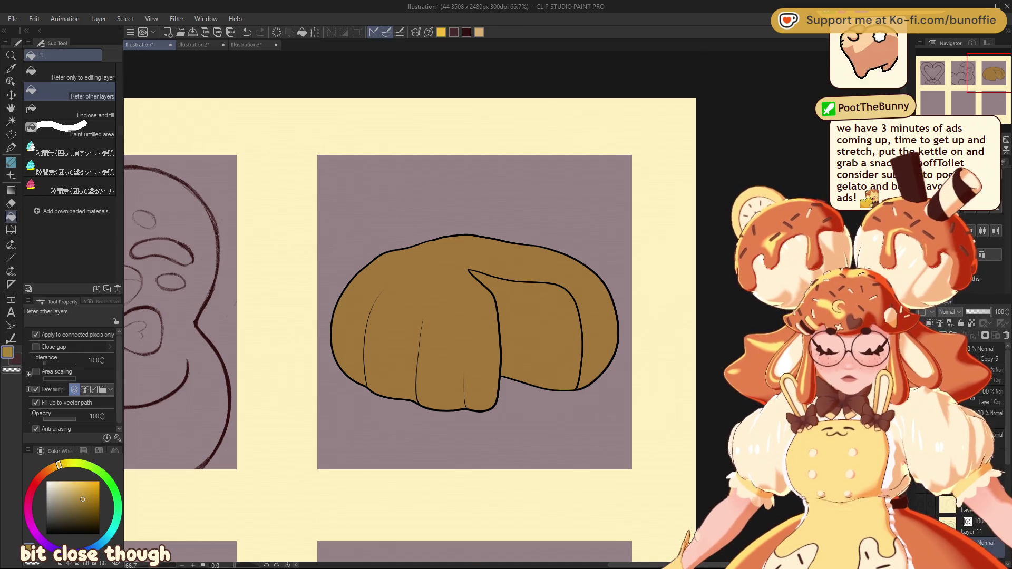
pyautogui.hotkey('ctrl', 'alt', '0')
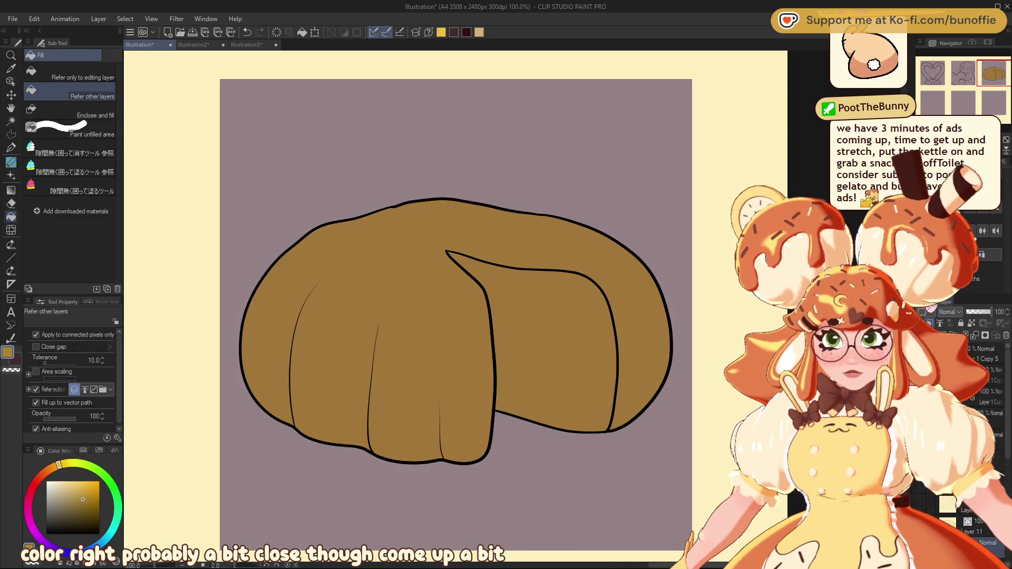
pyautogui.press('w')
pyautogui.click(417, 264)
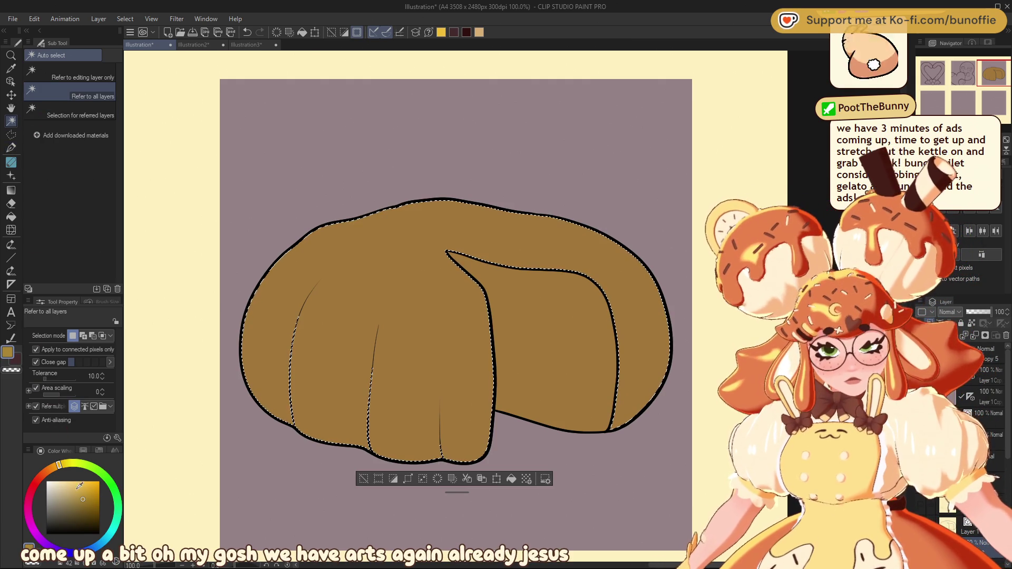
pyautogui.click(57, 477)
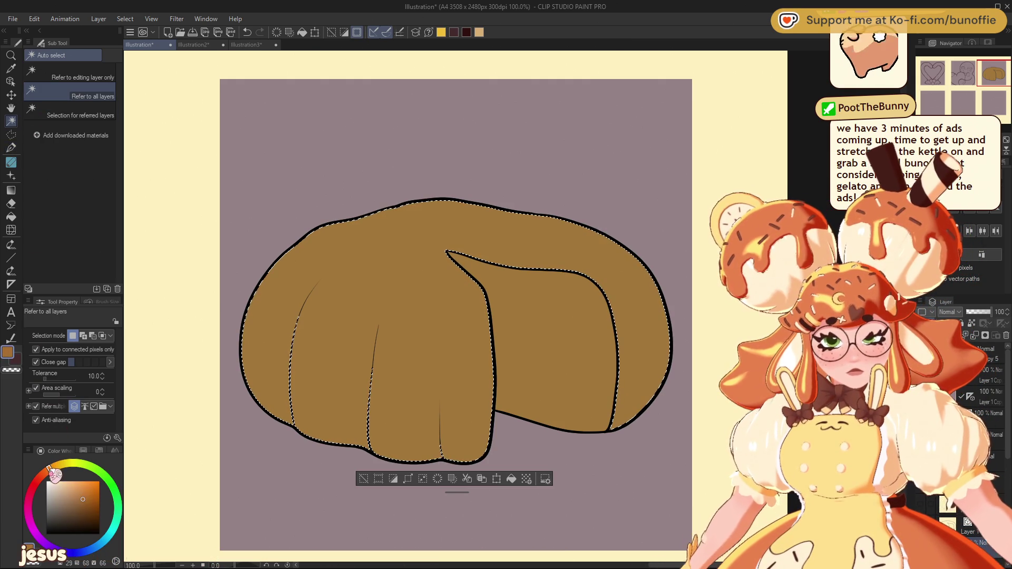
pyautogui.click(45, 473)
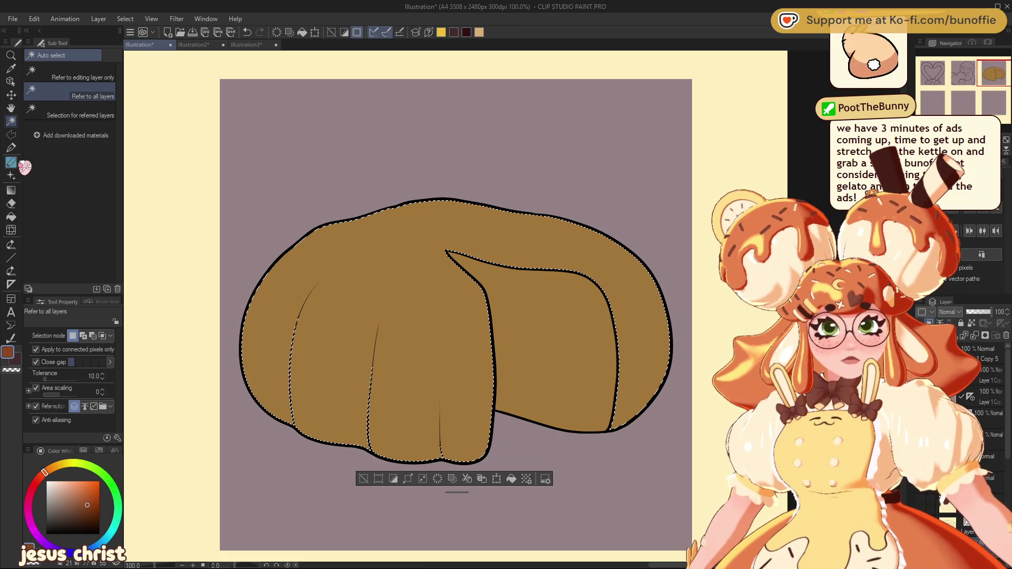
# Step: Set up the Gradient tool with a straight-line shape, undoing a stray gradient blob
pyautogui.click(10, 190)
pyautogui.hotkey('ctrl', 'z')
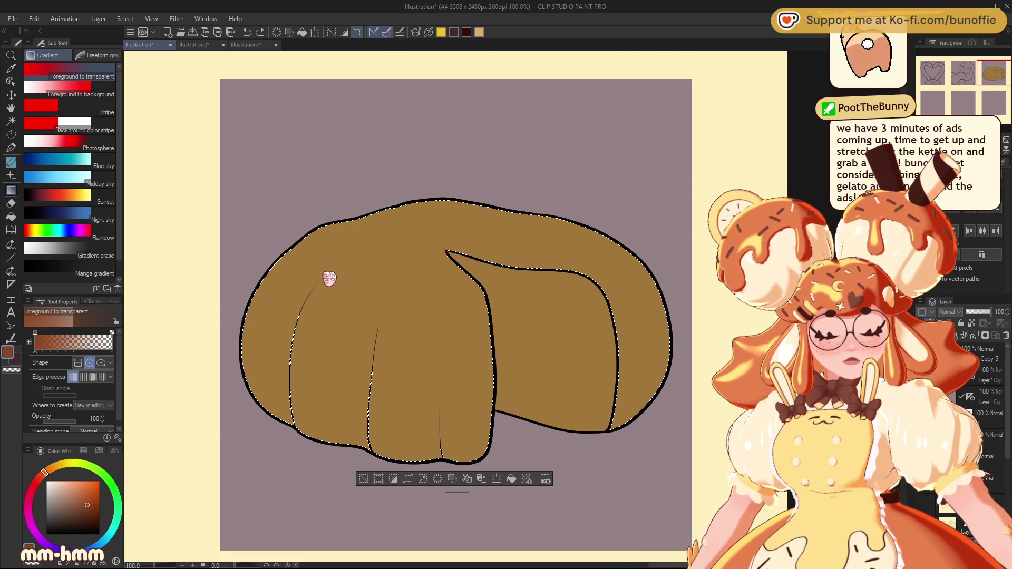
pyautogui.click(77, 363)
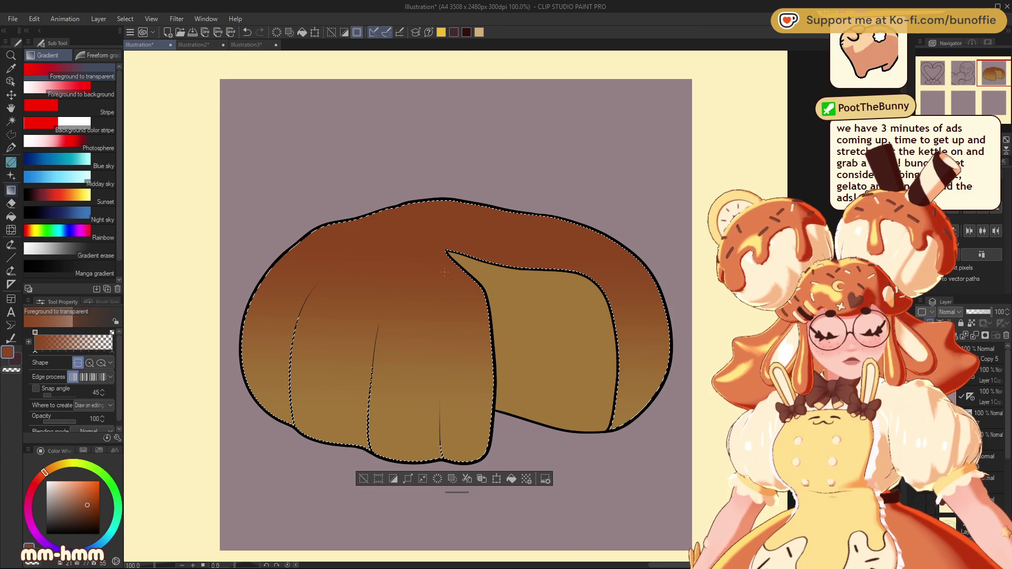
pyautogui.hotkey('ctrl', '-')
pyautogui.hotkey('ctrl', '-')
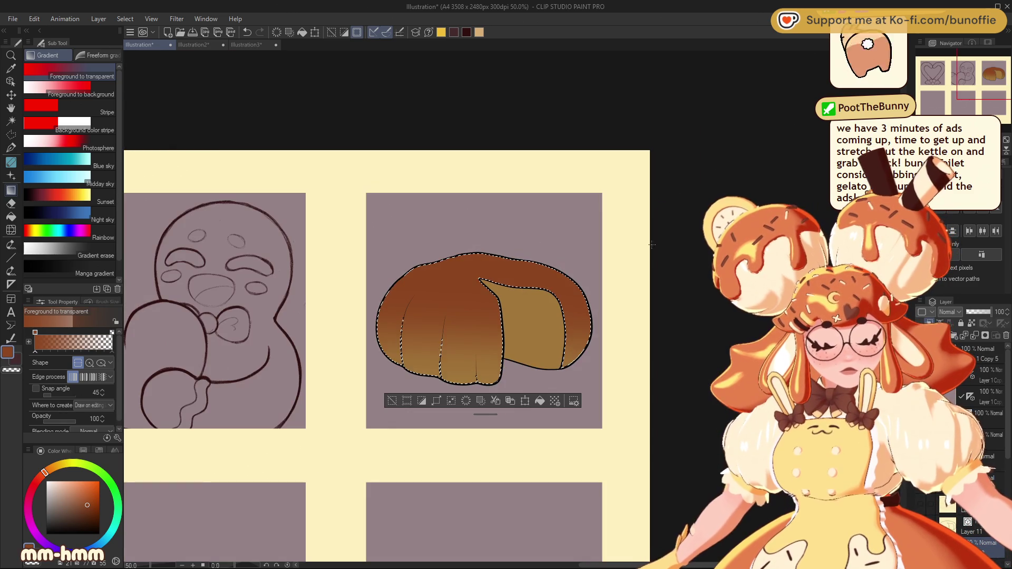
pyautogui.hotkey('ctrl', 'd')
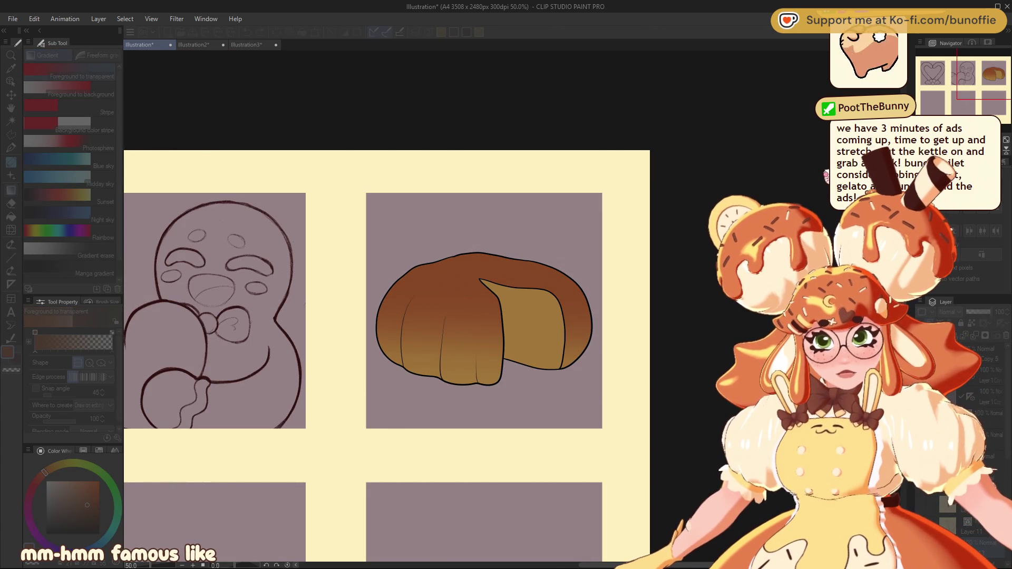
pyautogui.hotkey('ctrl', '+')
pyautogui.hotkey('ctrl', '+')
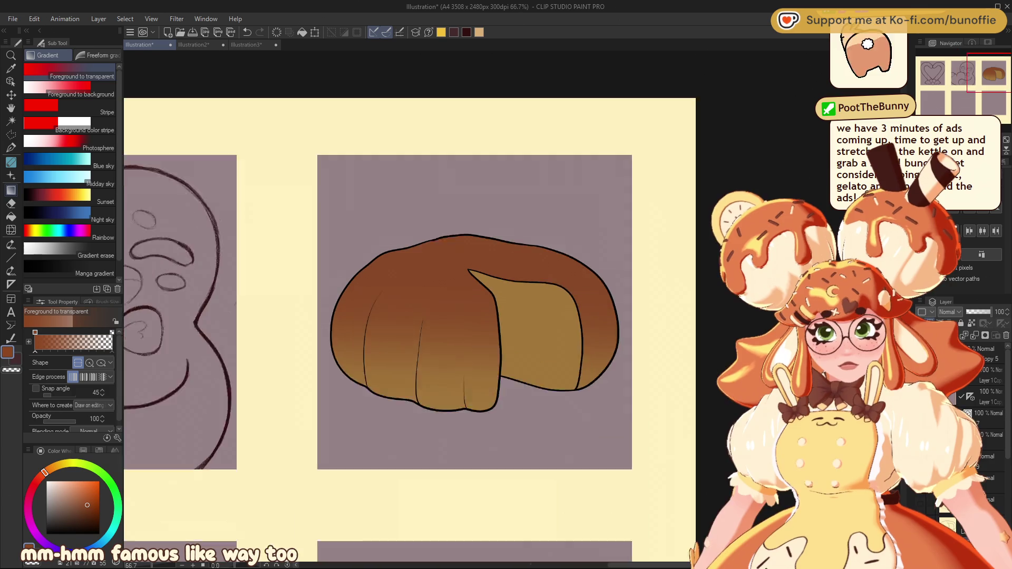
# Step: Check the reference photo again, then auto-select the dumpling's cut face
pyautogui.click(247, 45)
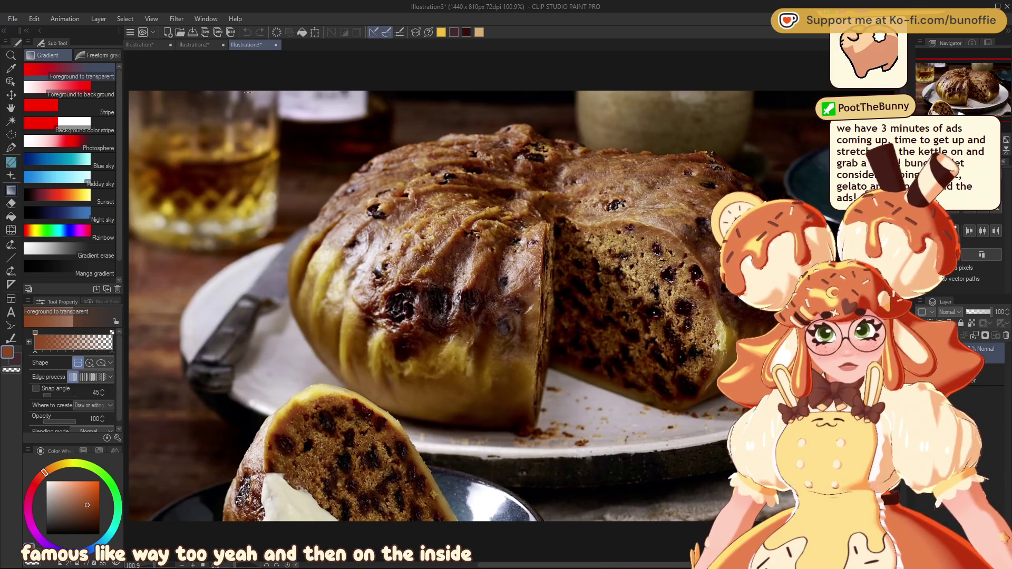
pyautogui.click(139, 45)
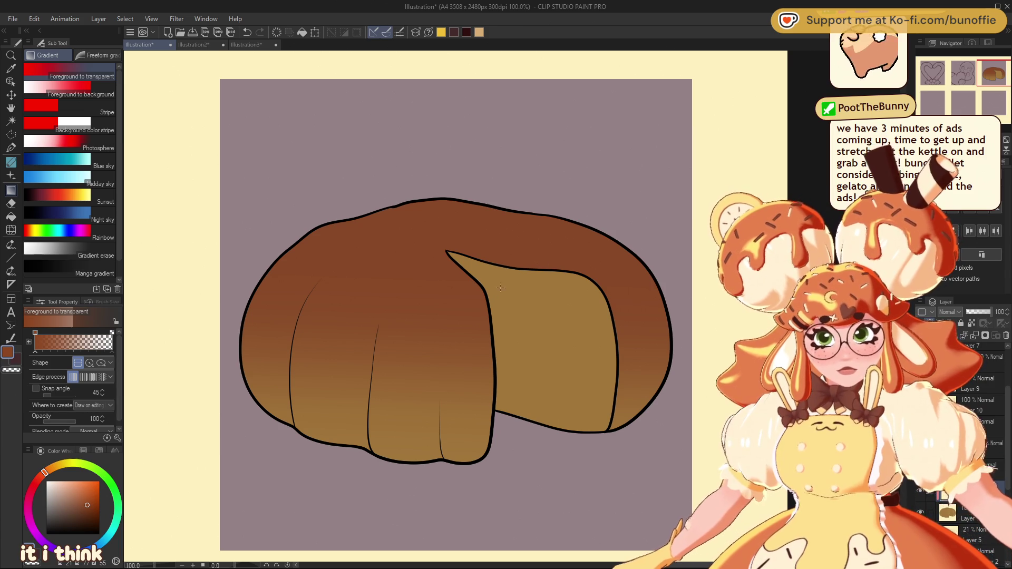
pyautogui.press('w')
pyautogui.click(530, 296)
# Step: Fill the cut face with a darker greyish brown and clear the selection
pyautogui.moveTo(87, 505); pyautogui.dragTo(72, 506)
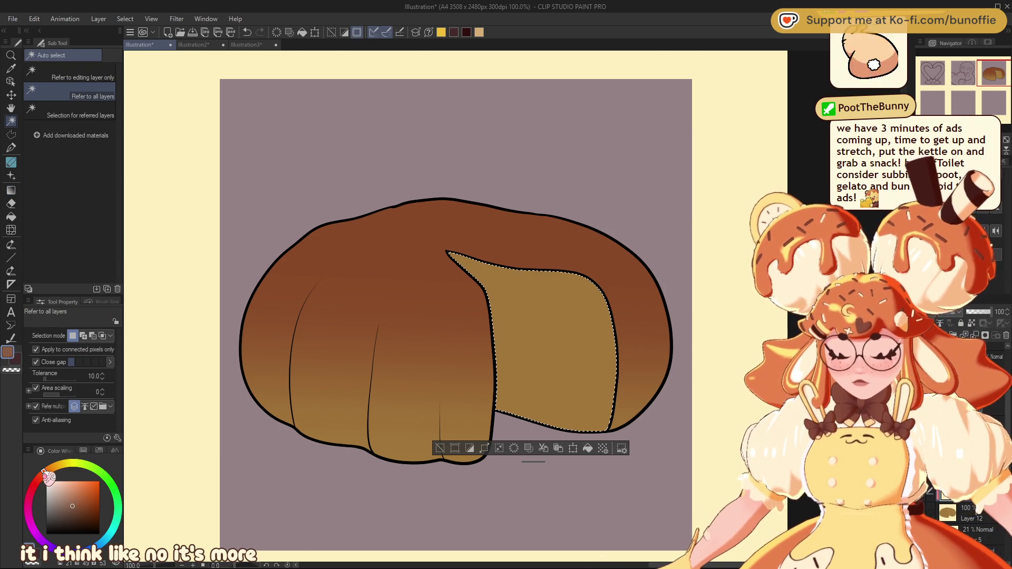
pyautogui.click(588, 449)
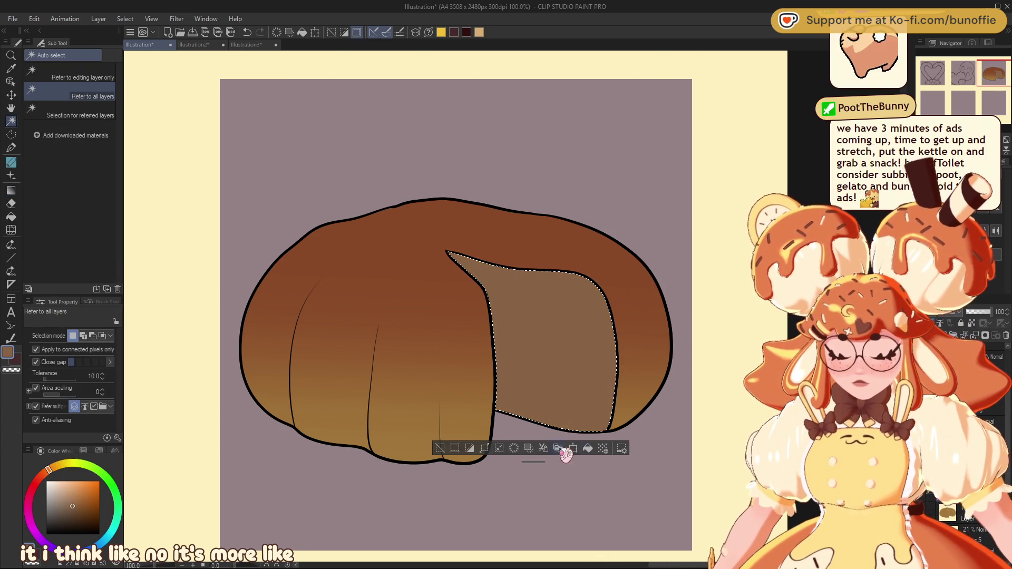
pyautogui.click(440, 449)
# Step: Hide the crust gradient layer and sample the flat tan base colour
pyautogui.press('space')
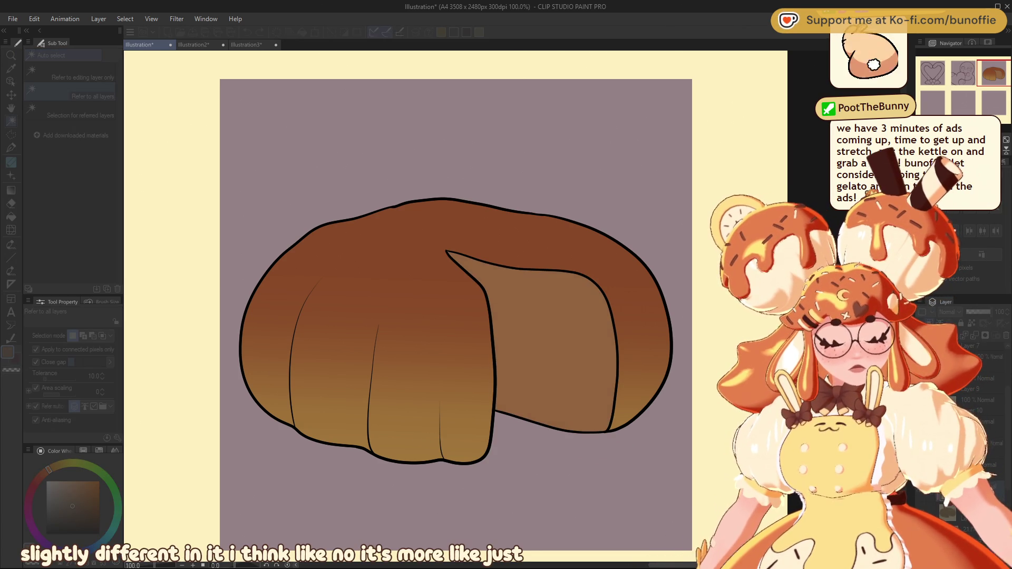
pyautogui.scroll(-5, 564, 348)
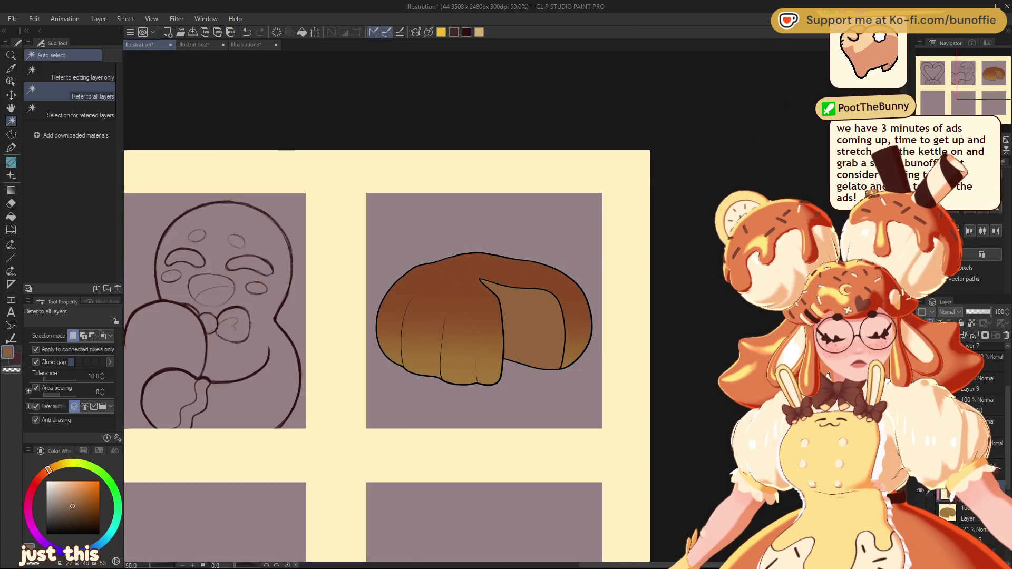
pyautogui.scroll(-2, 352, 390)
pyautogui.scroll(8, 498, 309)
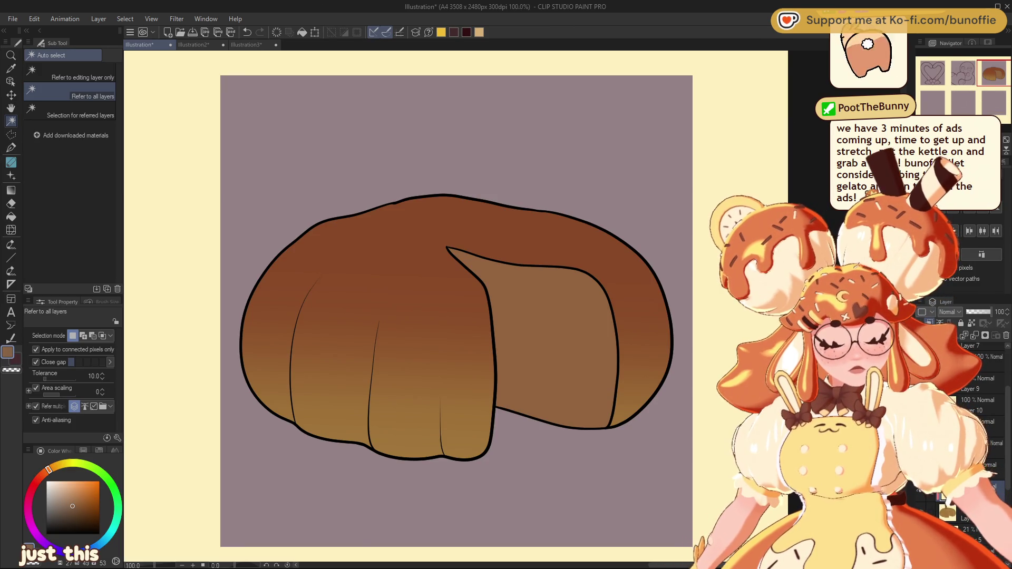
pyautogui.moveTo(474, 316); pyautogui.dragTo(545, 276)
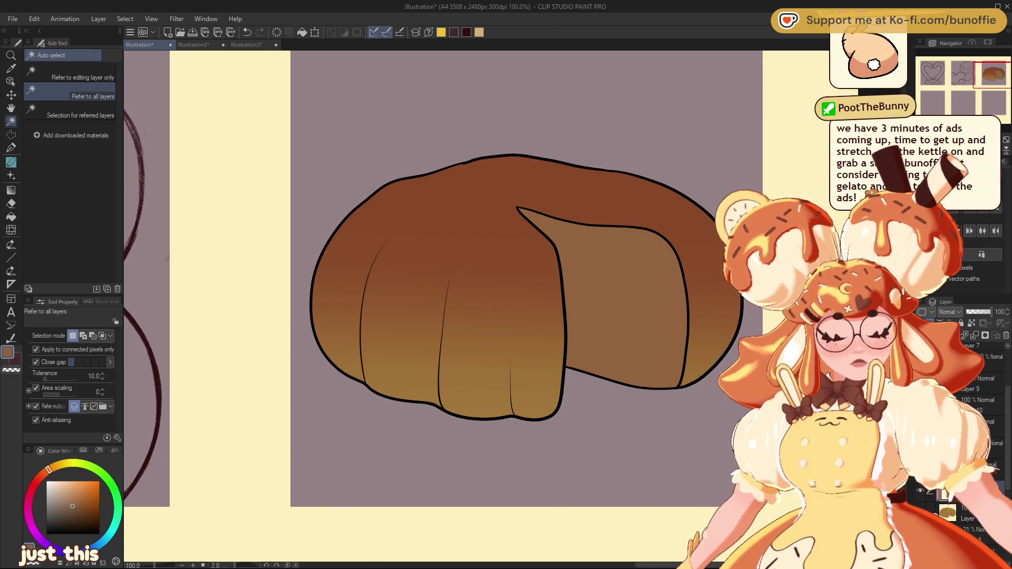
pyautogui.click(921, 491)
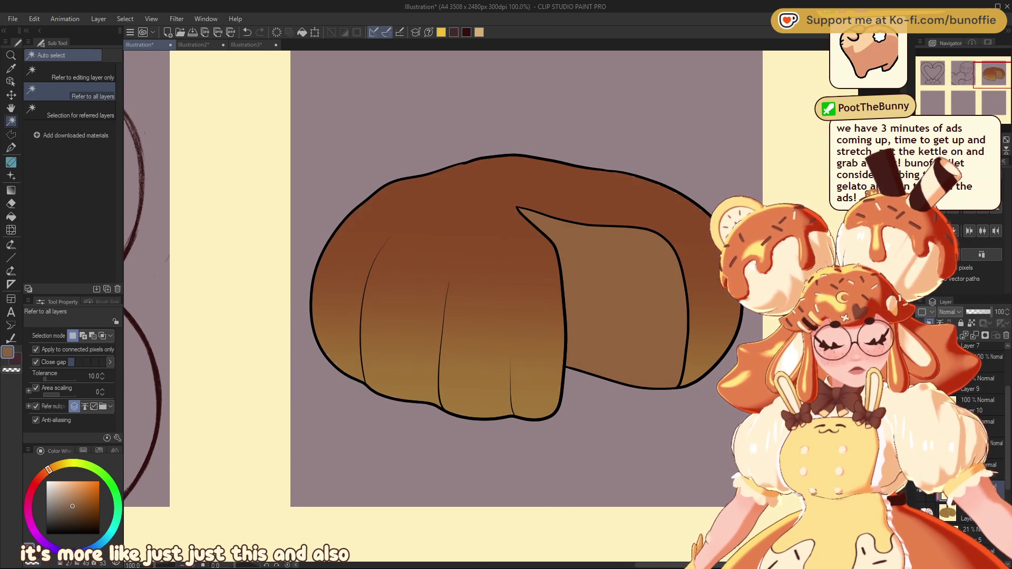
pyautogui.keyDown('alt'); pyautogui.click(500, 316); pyautogui.keyUp('alt')
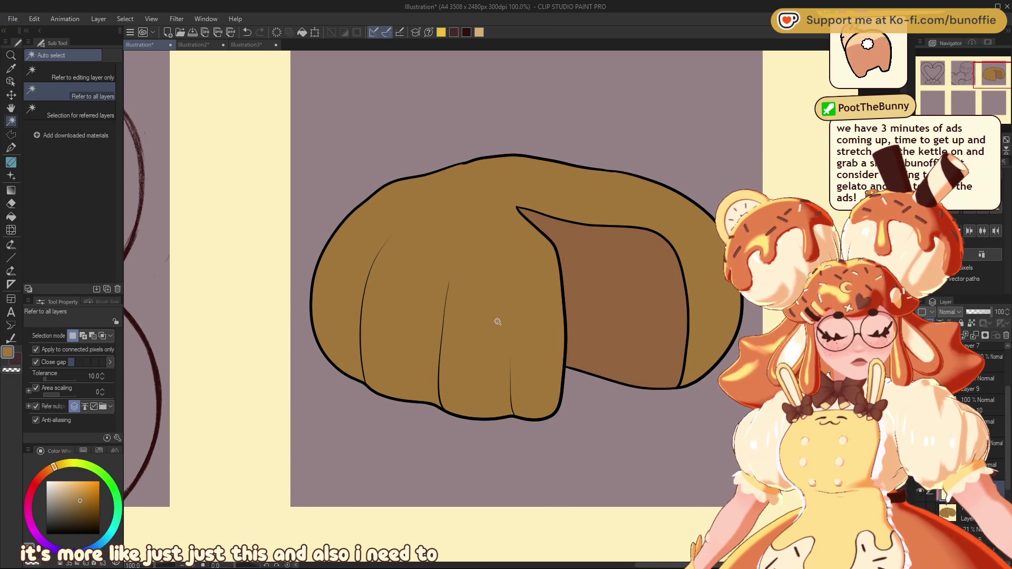
pyautogui.press('p')
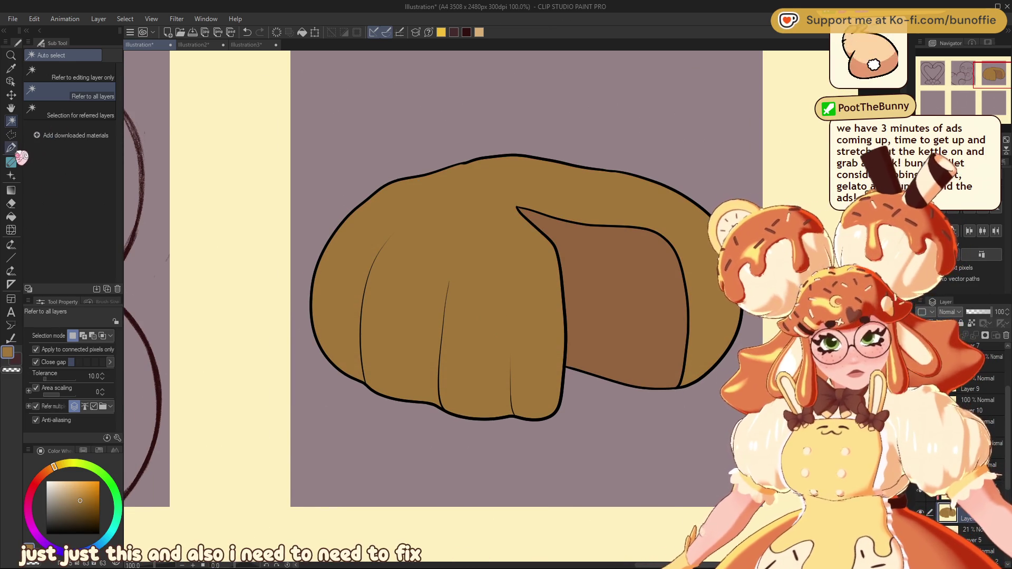
# Step: Enlarge the pen to brush size 20 and shift the colour toward red
pyautogui.press(']')
pyautogui.press(']')
pyautogui.press(']')
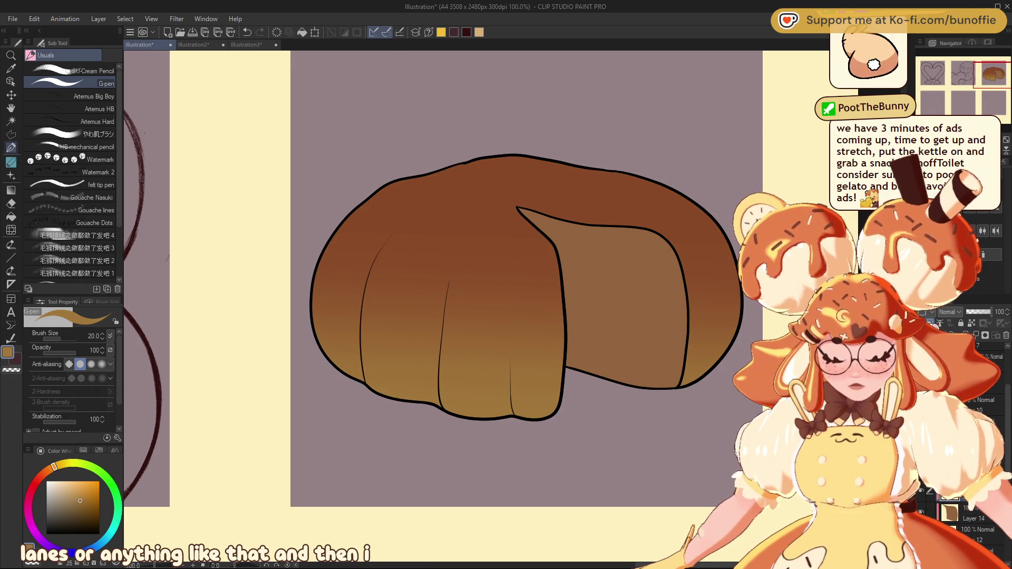
pyautogui.moveTo(52, 474); pyautogui.dragTo(45, 483)
# Step: Choose a dark red and the Cream Pencil brush, checking the cake reference photo
pyautogui.click(78, 508)
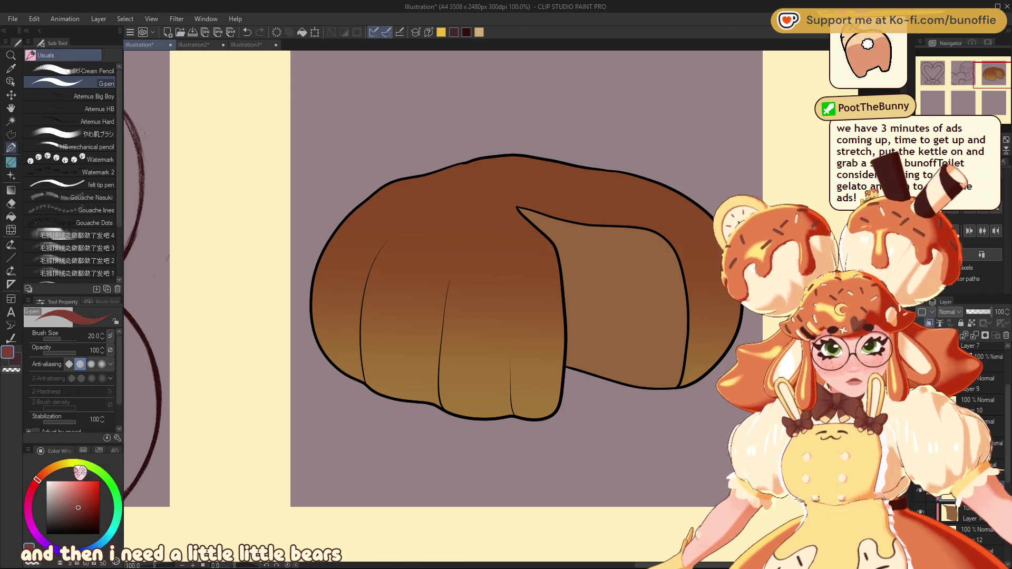
pyautogui.click(85, 71)
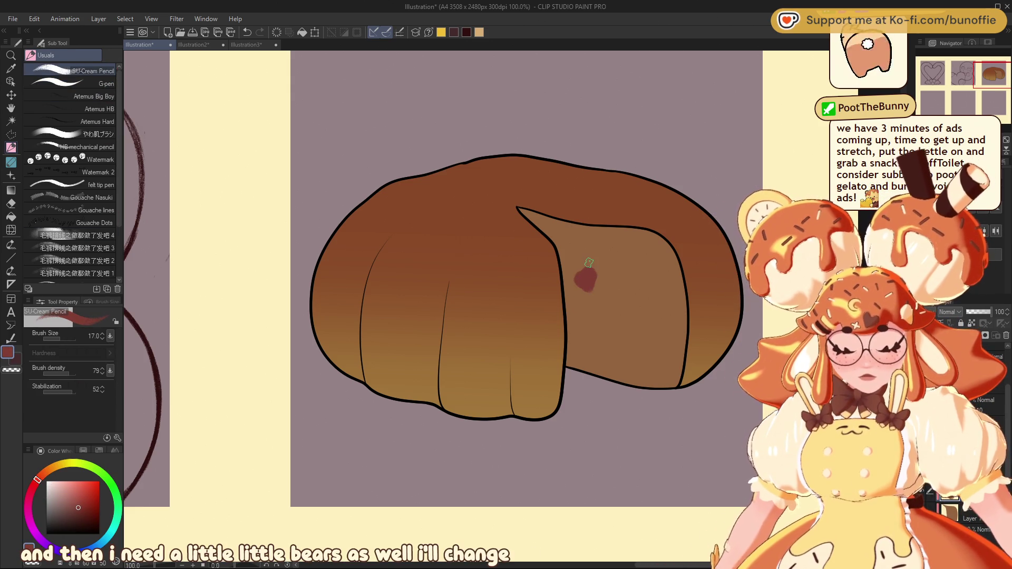
pyautogui.click(252, 45)
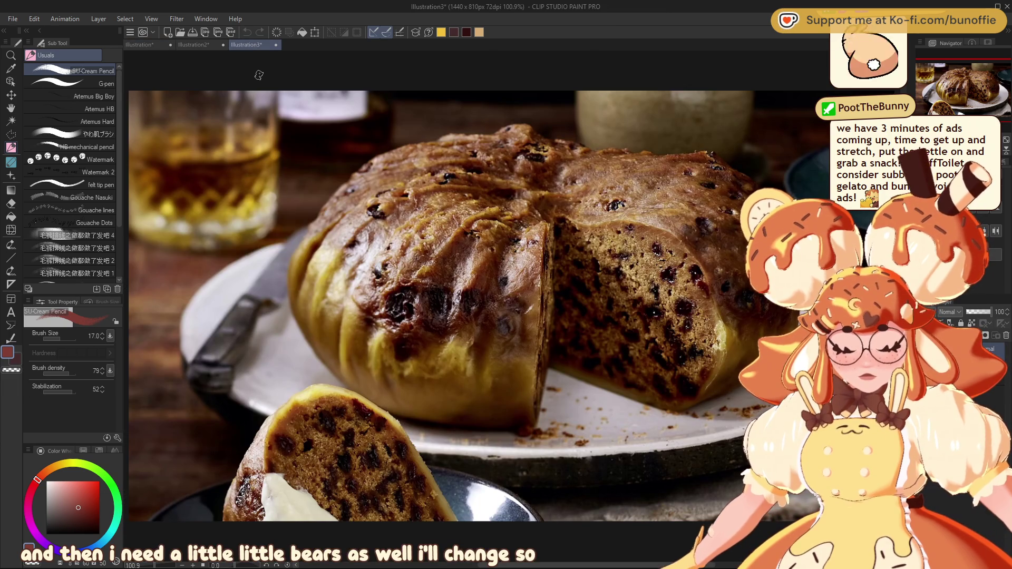
pyautogui.click(142, 44)
# Step: Dab reddish-brown fruit speckles across the crust and the cut face
pyautogui.moveTo(345, 290); pyautogui.dragTo(347, 292)
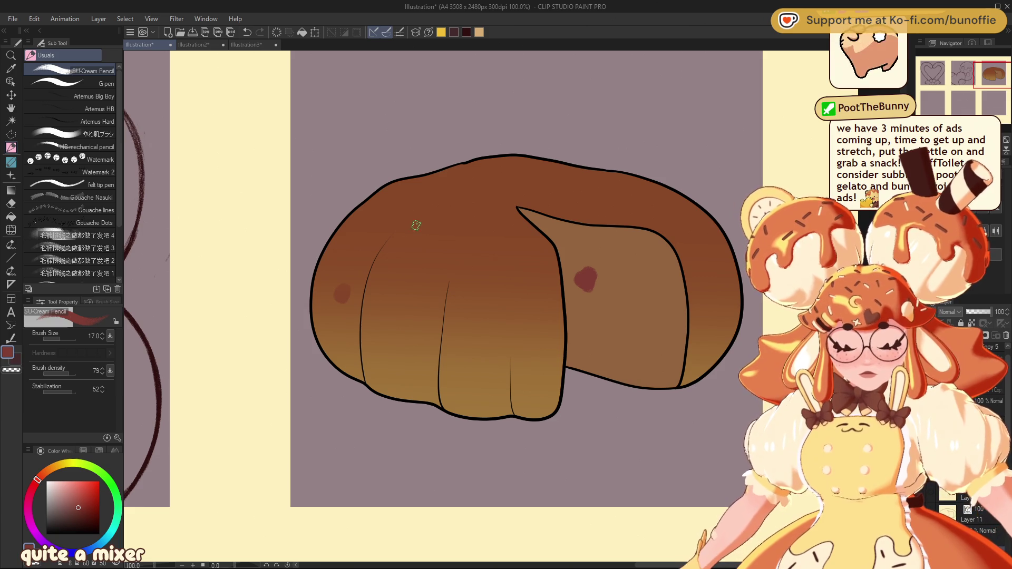
pyautogui.moveTo(403, 321); pyautogui.dragTo(396, 331)
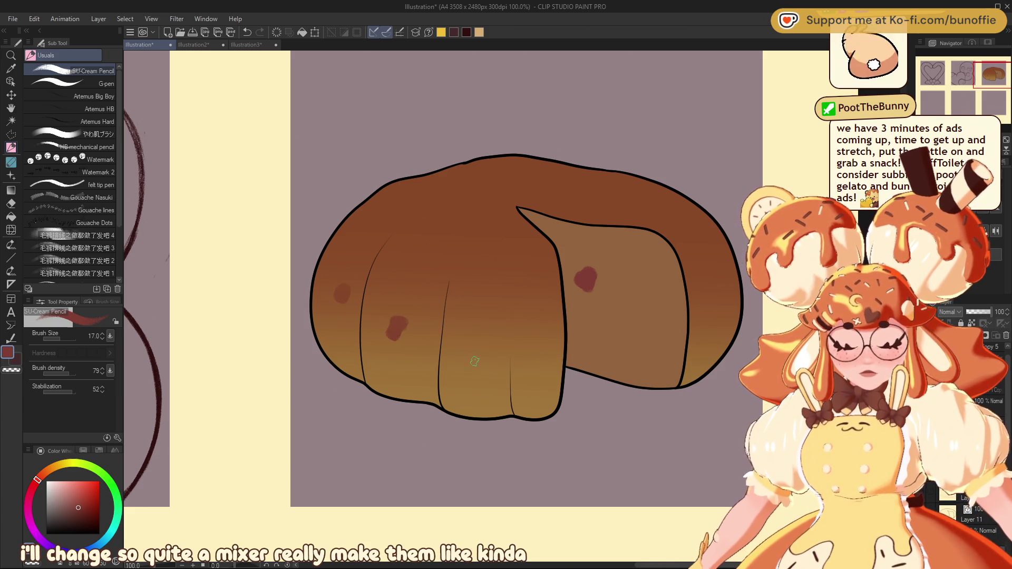
pyautogui.moveTo(460, 381); pyautogui.dragTo(461, 389)
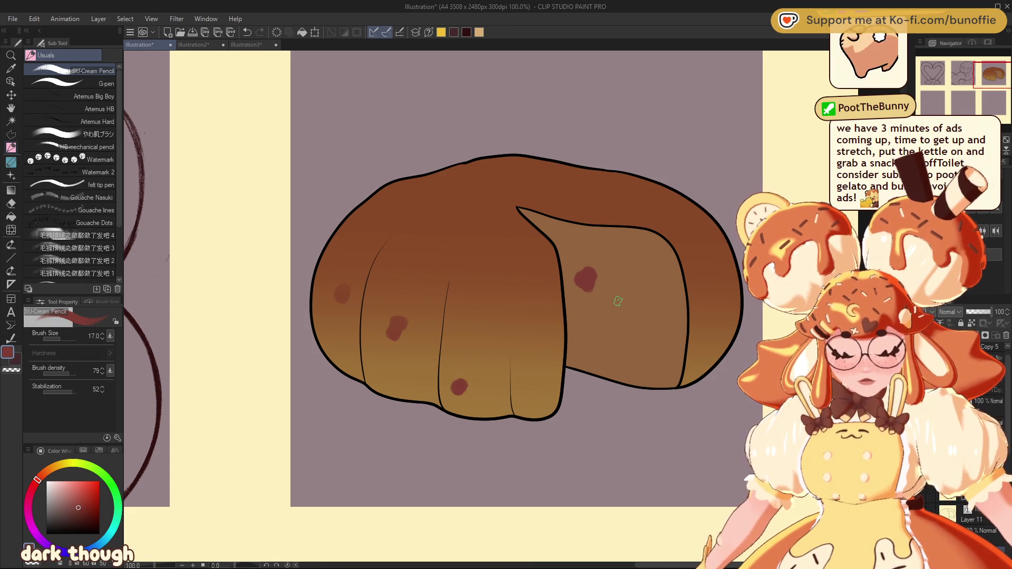
pyautogui.moveTo(603, 325)
pyautogui.mouseDown()
pyautogui.moveTo(607, 317)
pyautogui.moveTo(615, 329)
pyautogui.mouseUp()
pyautogui.moveTo(642, 376); pyautogui.dragTo(638, 371)
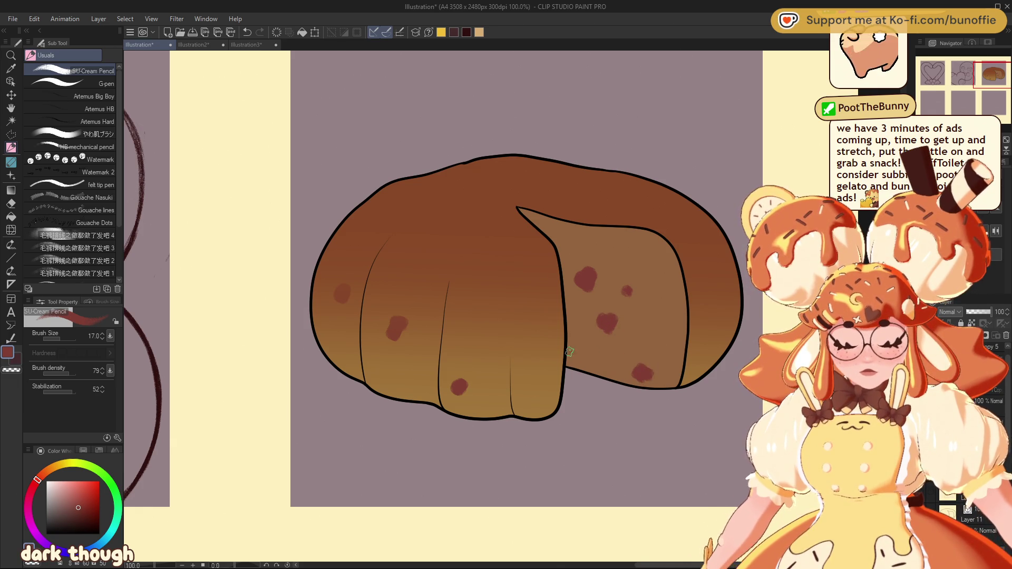
pyautogui.moveTo(578, 356); pyautogui.dragTo(570, 352)
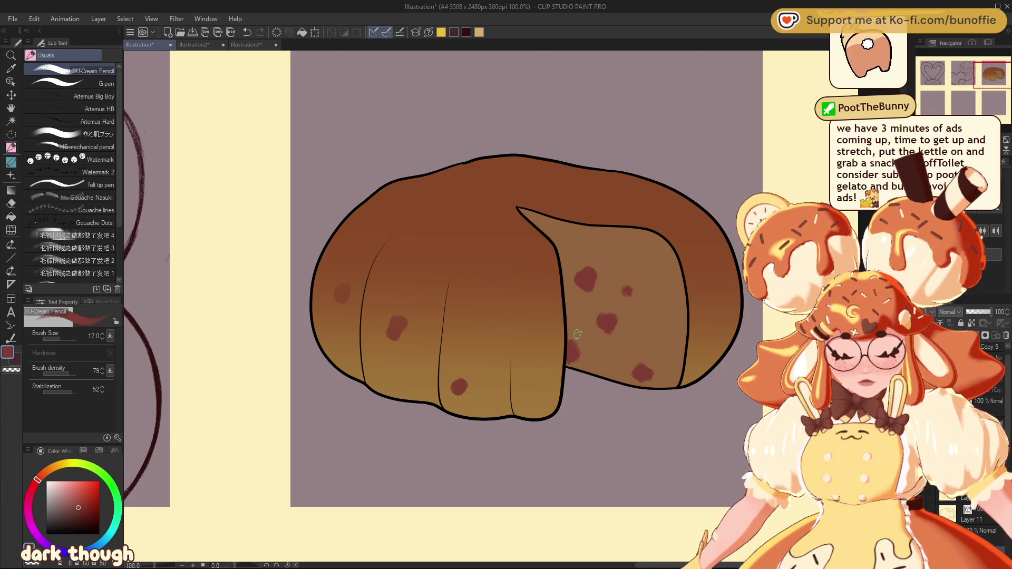
pyautogui.moveTo(554, 226); pyautogui.dragTo(548, 233)
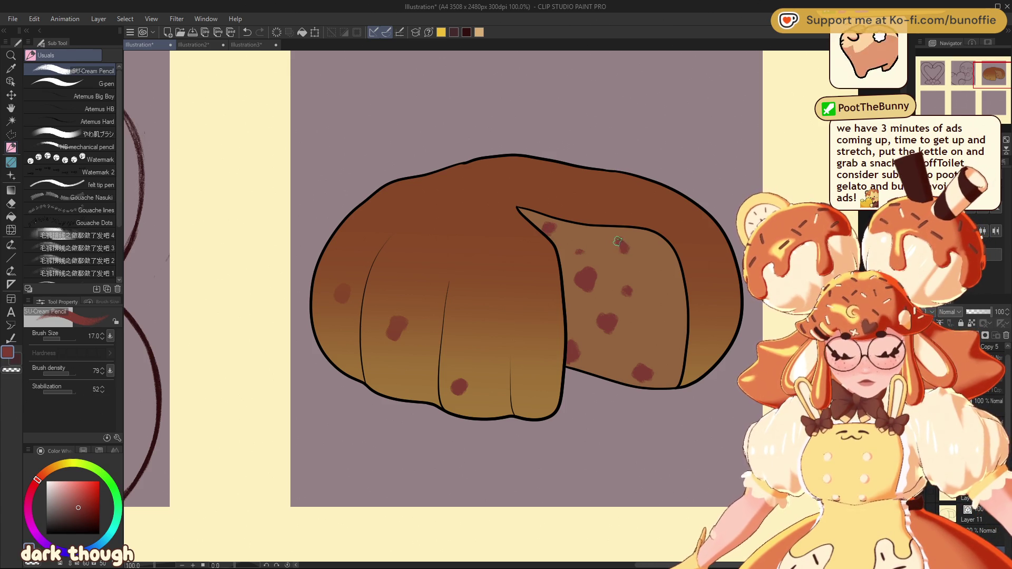
pyautogui.moveTo(615, 248); pyautogui.dragTo(639, 253)
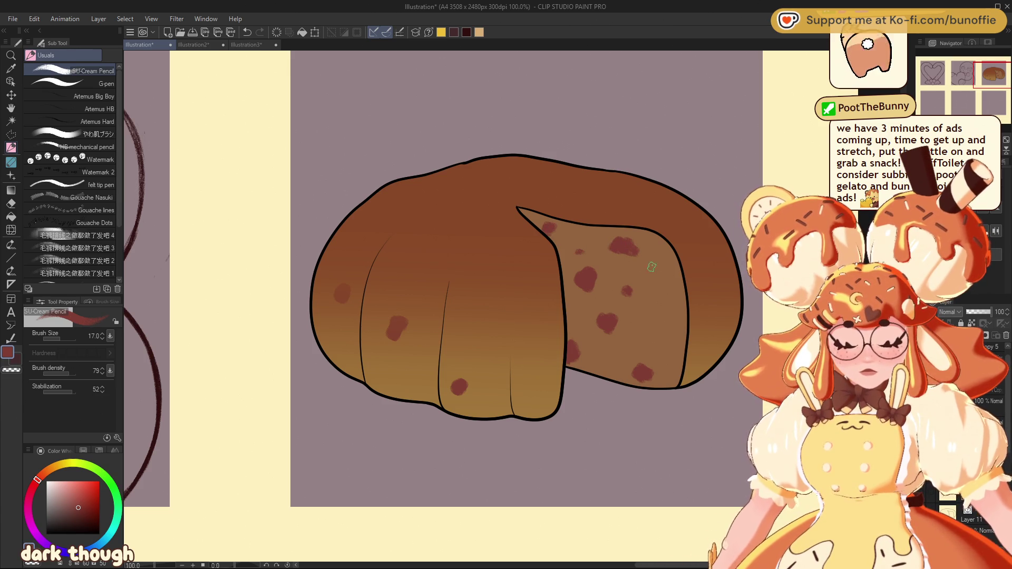
pyautogui.moveTo(664, 318)
pyautogui.mouseDown()
pyautogui.moveTo(661, 330)
pyautogui.moveTo(672, 329)
pyautogui.moveTo(659, 332)
pyautogui.mouseUp()
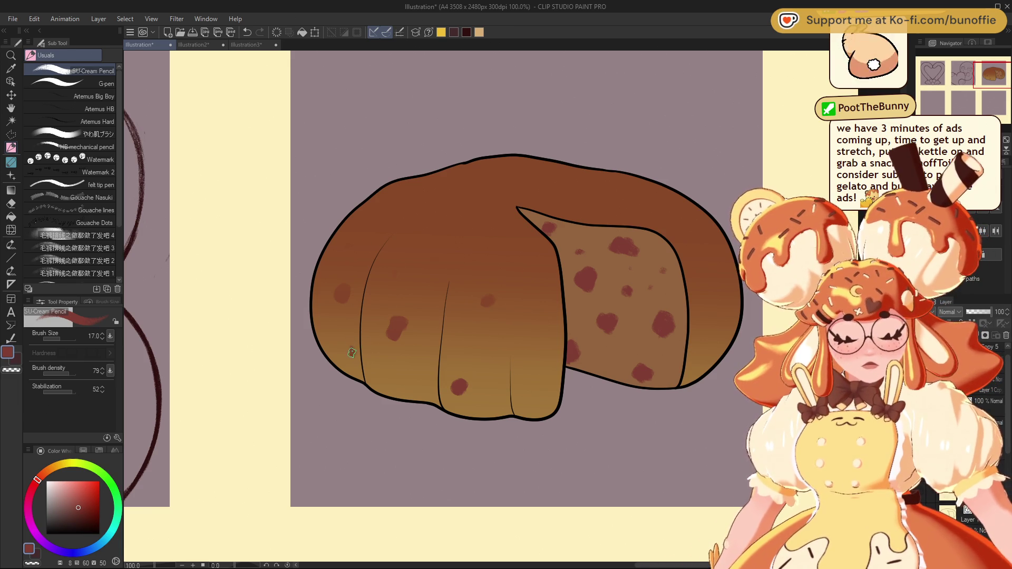
# Step: Add a few darker specks on the lower and upper-left crust
pyautogui.click(380, 381)
pyautogui.click(385, 354)
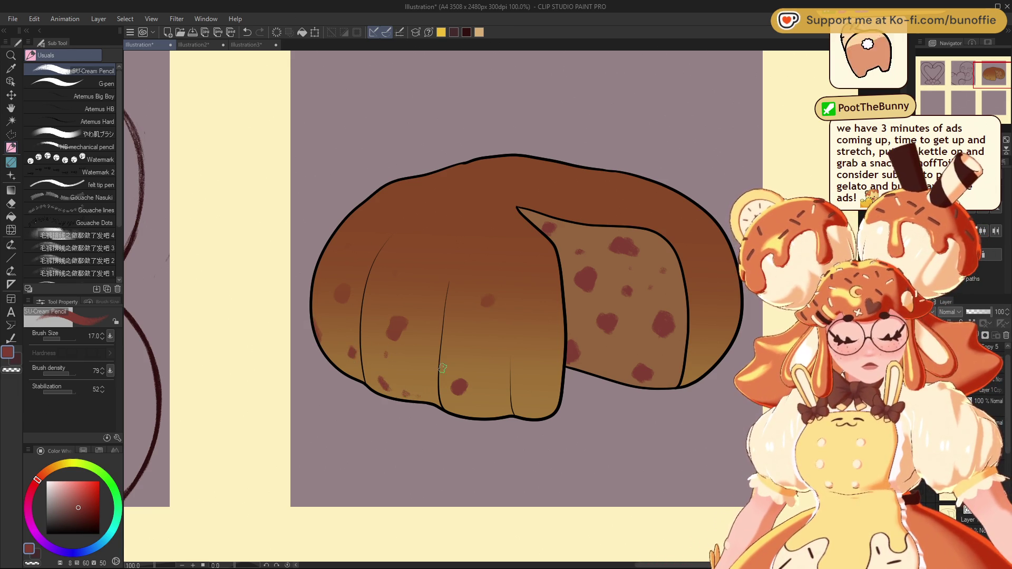
pyautogui.moveTo(535, 367); pyautogui.dragTo(545, 373)
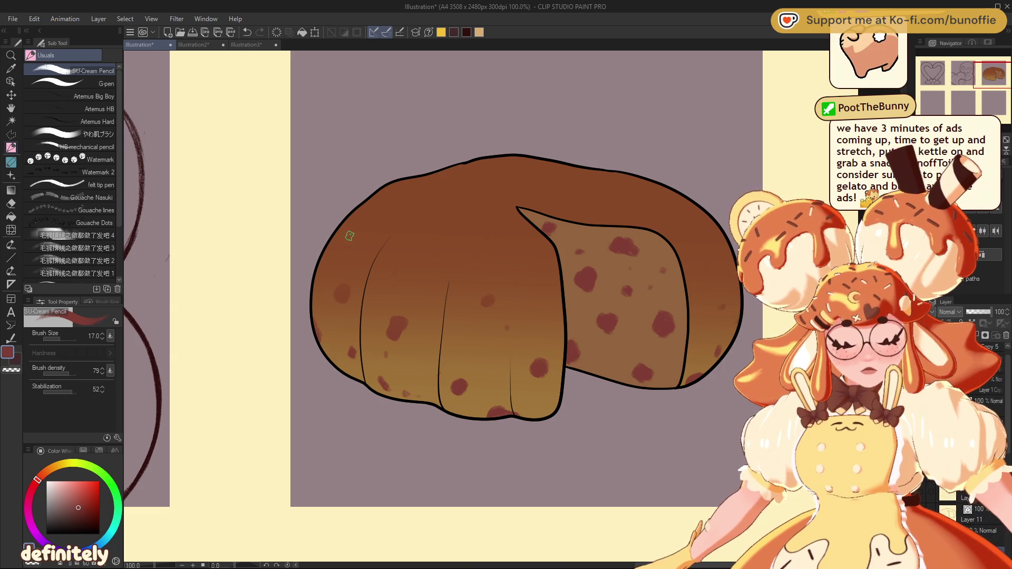
pyautogui.click(409, 223)
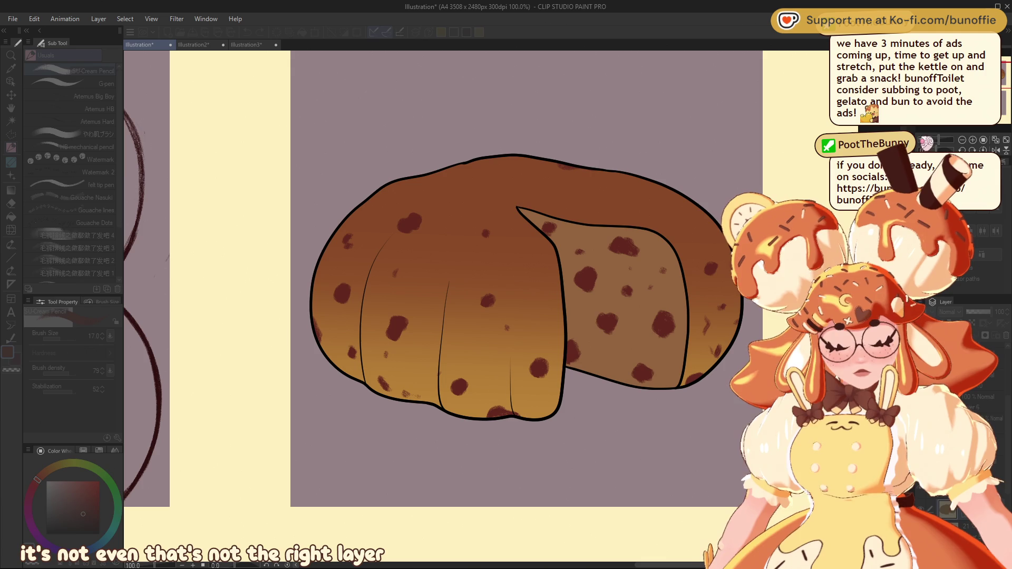
pyautogui.scroll(-10, 476, 325)
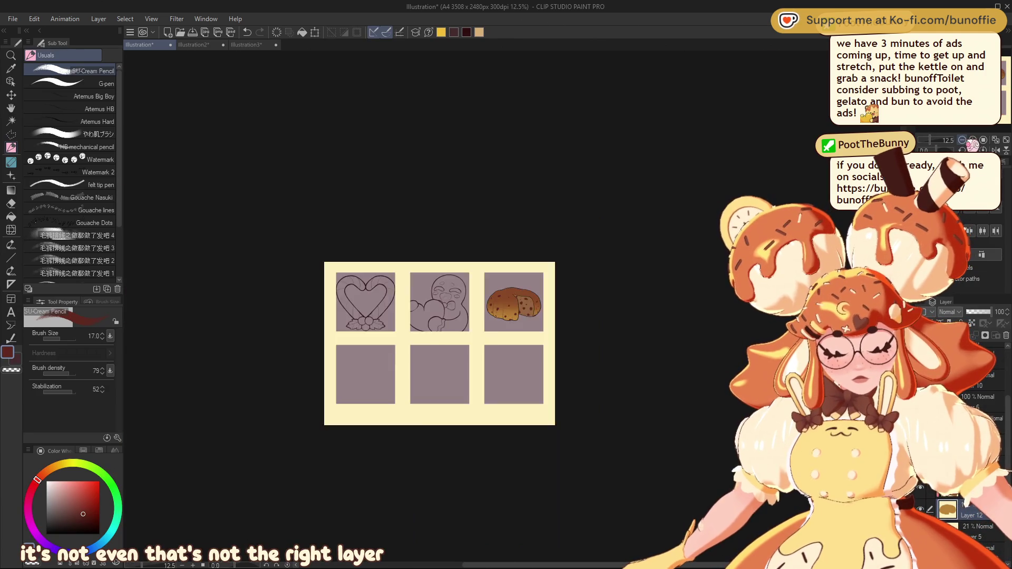
pyautogui.scroll(8, 513, 307)
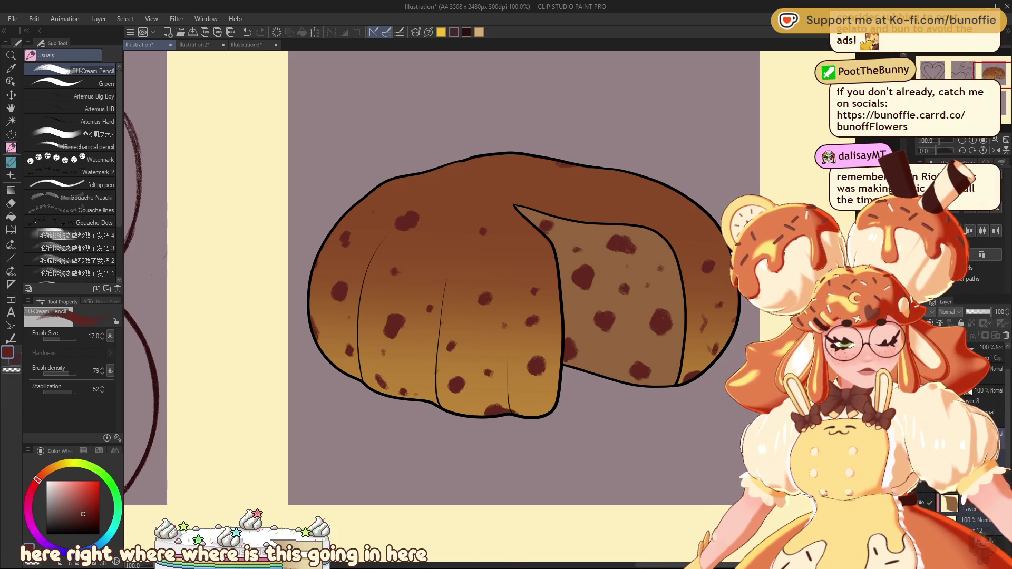
# Step: Show the plate, back-bar and front-bar layers around the dumpling
pyautogui.click(921, 503)
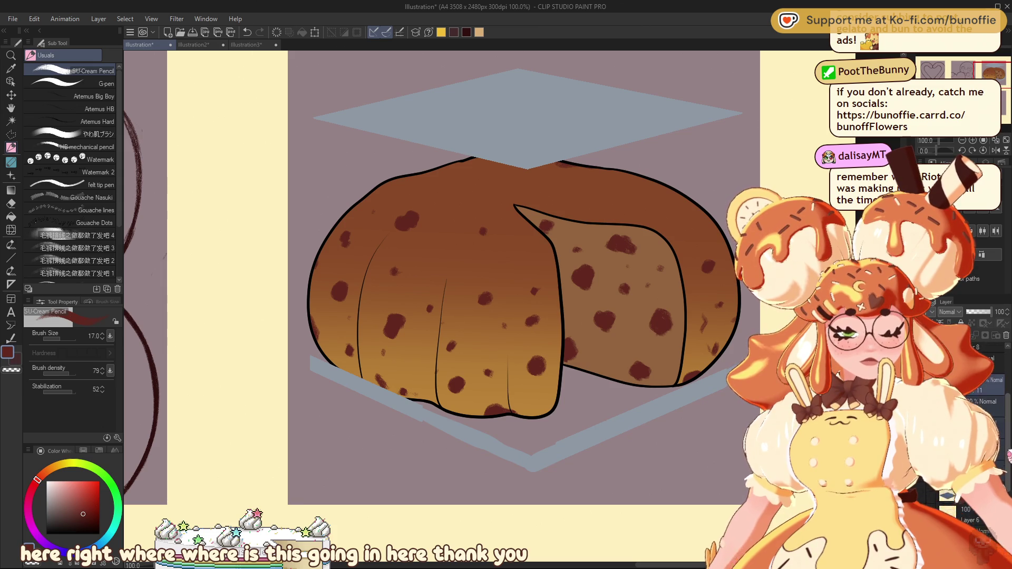
pyautogui.click(921, 493)
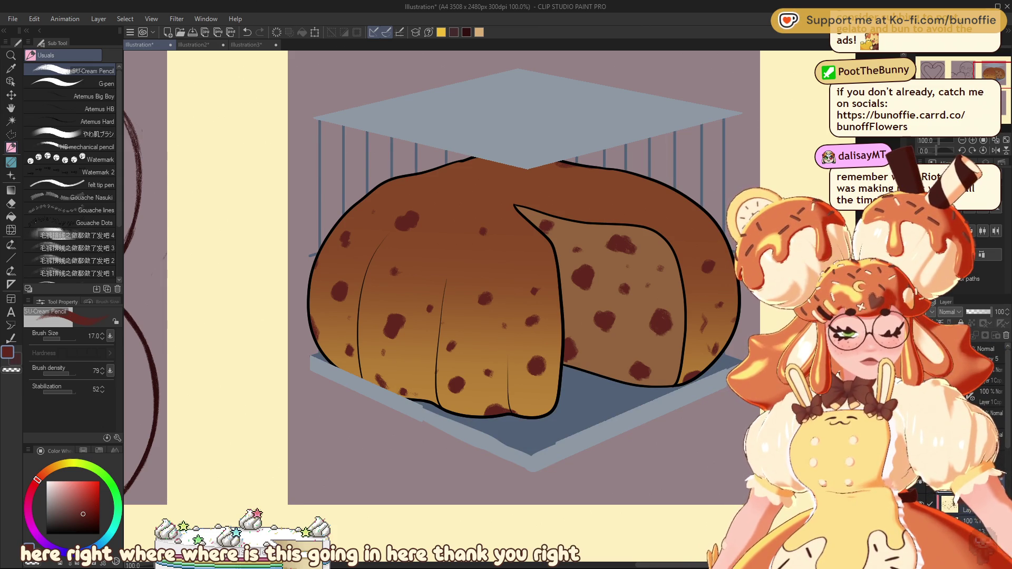
pyautogui.click(921, 482)
# Step: Zoom in on the caged dumpling panel and eyedrop the cage's blue-grey
pyautogui.hotkey('ctrl', '-')
pyautogui.hotkey('ctrl', '-')
pyautogui.hotkey('ctrl', '-')
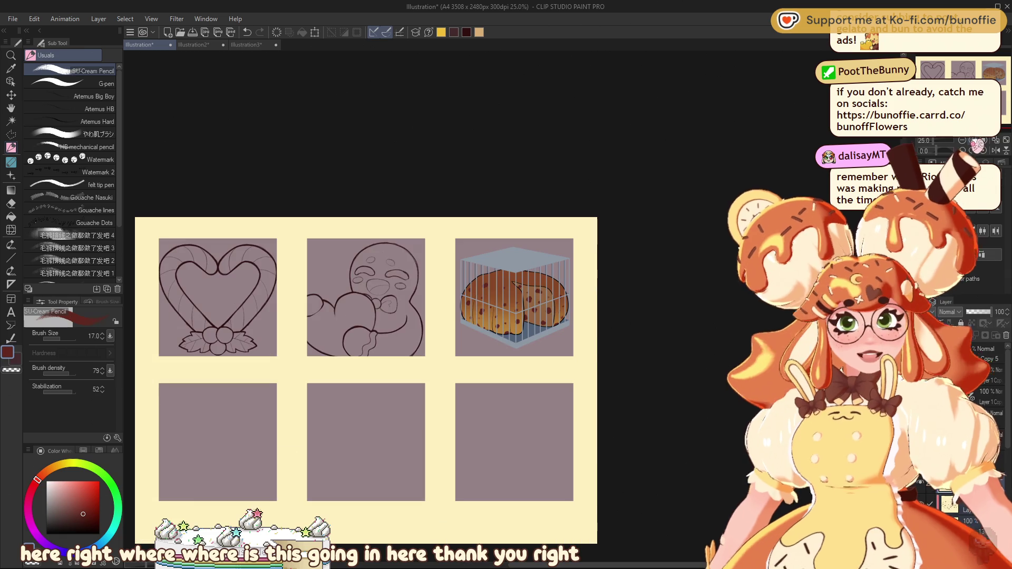
pyautogui.hotkey('ctrl', '+')
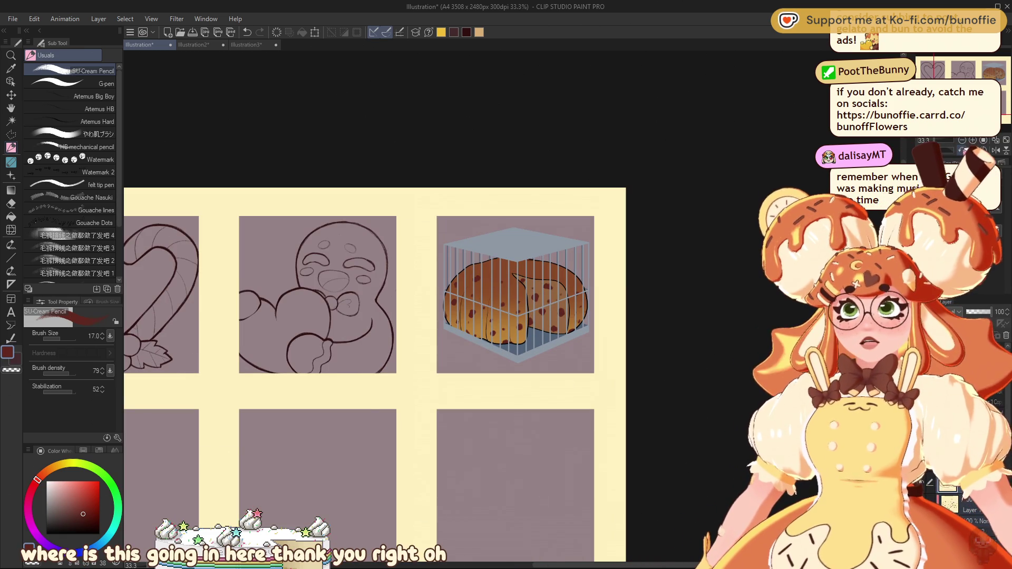
pyautogui.hotkey('ctrl', '+')
pyautogui.hotkey('ctrl', '+')
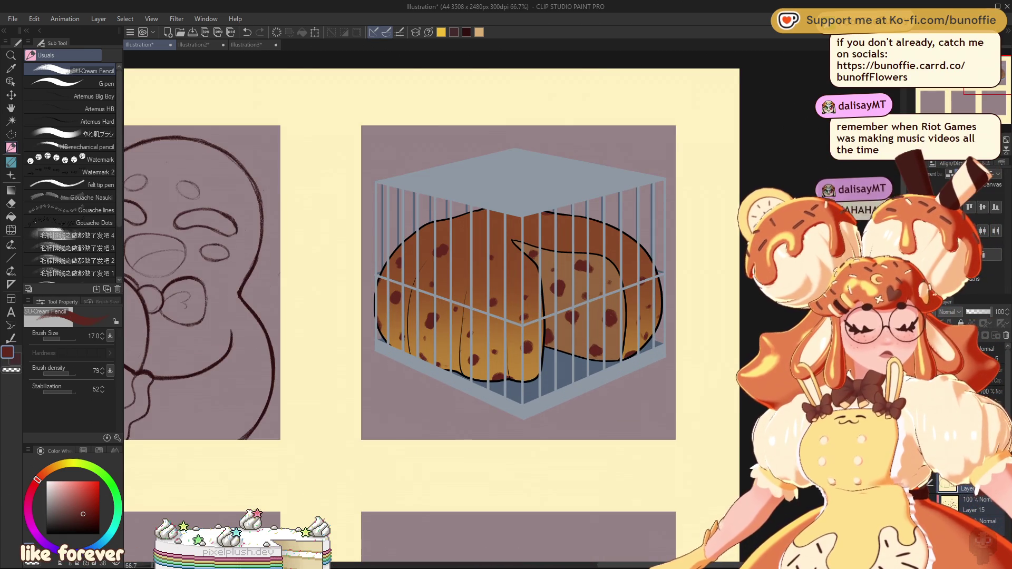
pyautogui.scroll(1, 435, 316)
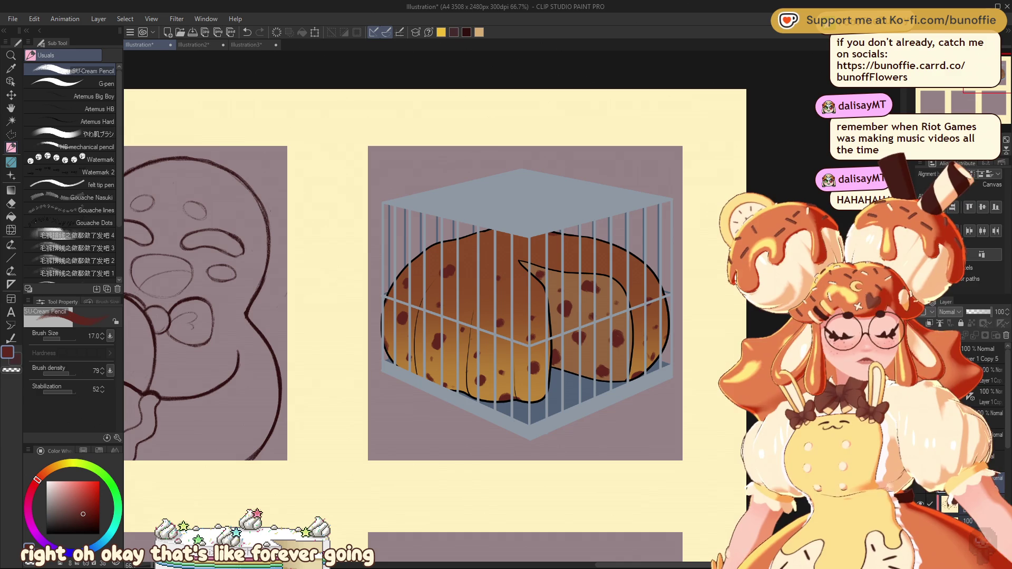
pyautogui.scroll(1, 435, 304)
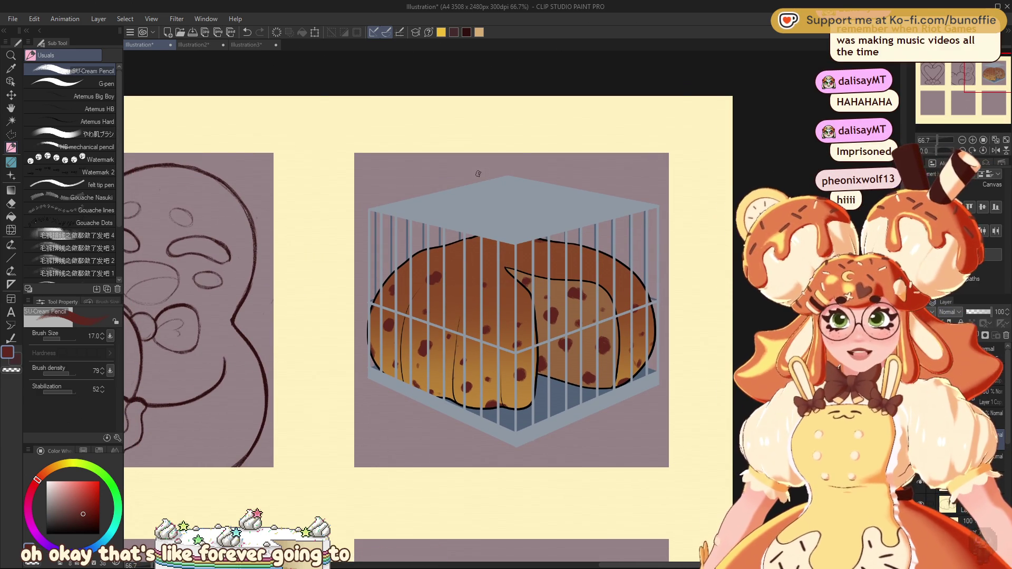
pyautogui.keyDown('alt'); pyautogui.click(499, 201); pyautogui.keyUp('alt')
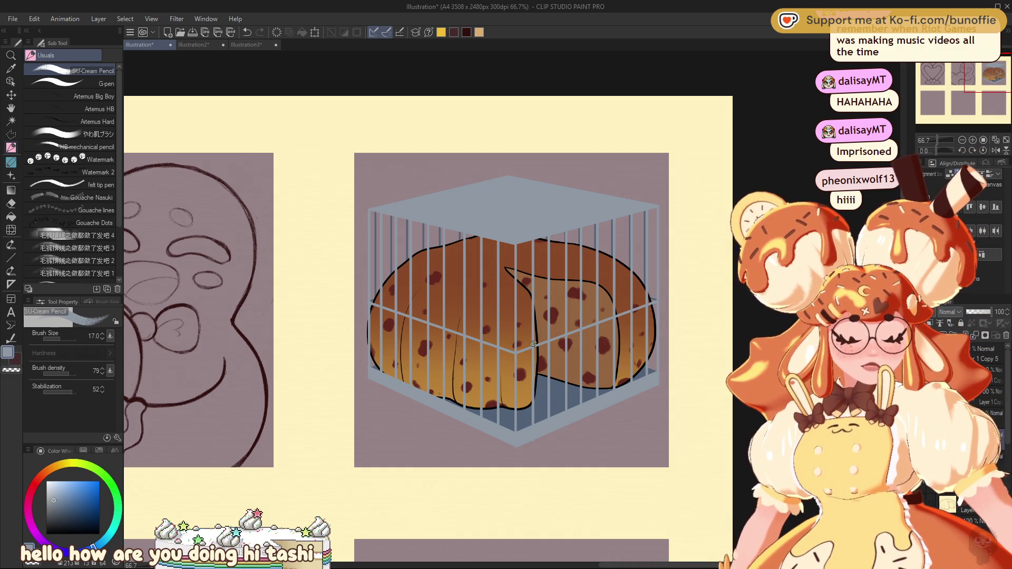
pyautogui.moveTo(533, 323); pyautogui.dragTo(517, 327)
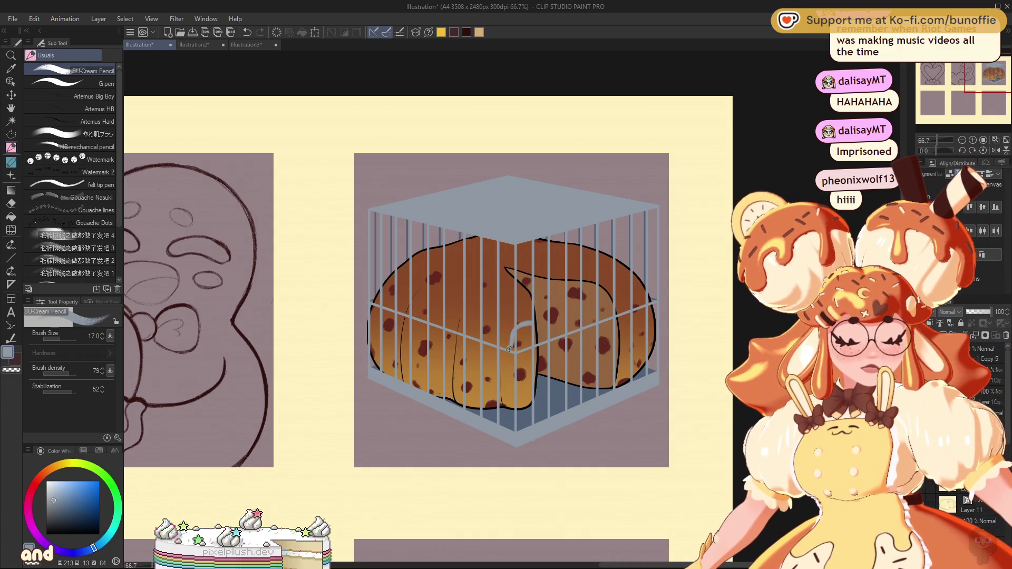
pyautogui.moveTo(538, 383); pyautogui.dragTo(545, 328)
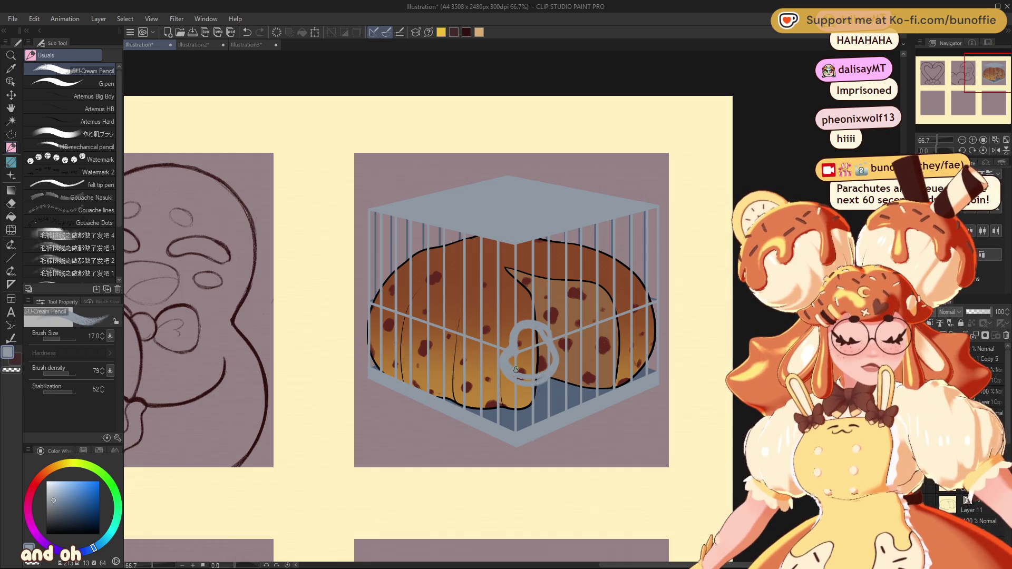
pyautogui.moveTo(530, 375)
pyautogui.mouseDown()
pyautogui.moveTo(540, 373)
pyautogui.moveTo(513, 373)
pyautogui.moveTo(531, 364)
pyautogui.moveTo(533, 333)
pyautogui.moveTo(544, 350)
pyautogui.mouseUp()
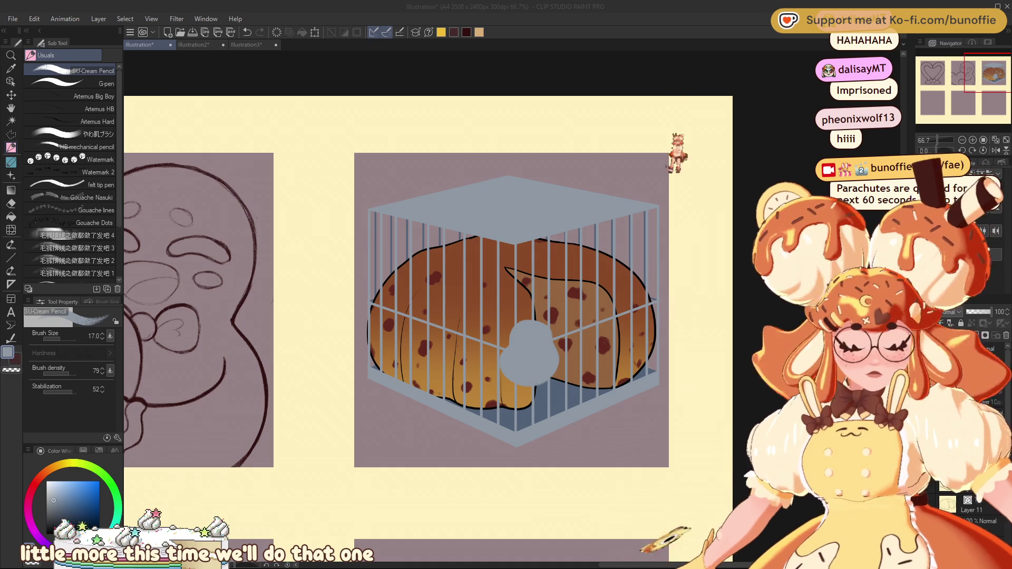
pyautogui.click(599, 336)
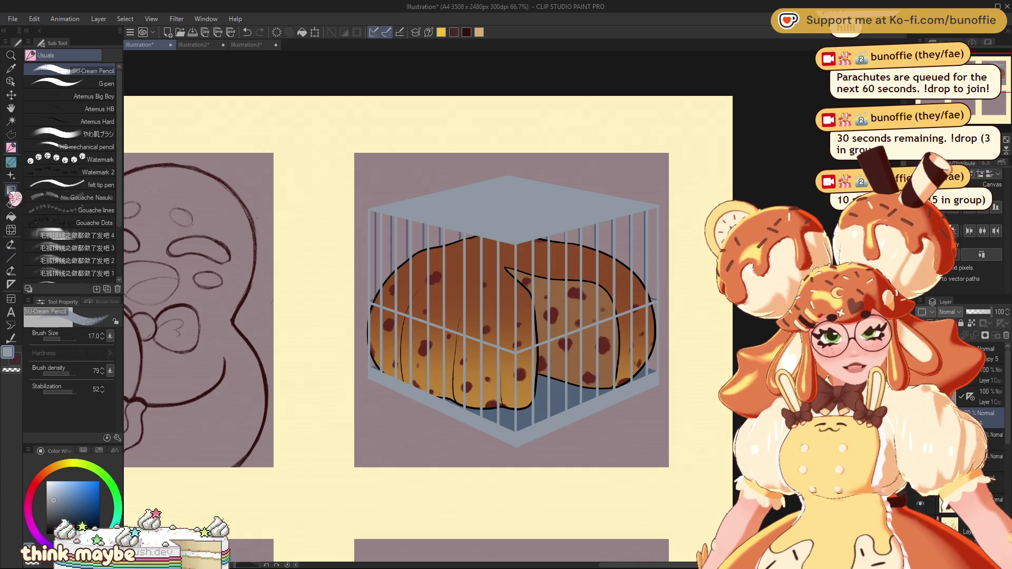
# Step: Draw a filled grey rectangle on the cage front and skew it to the cage's perspective
pyautogui.click(11, 258)
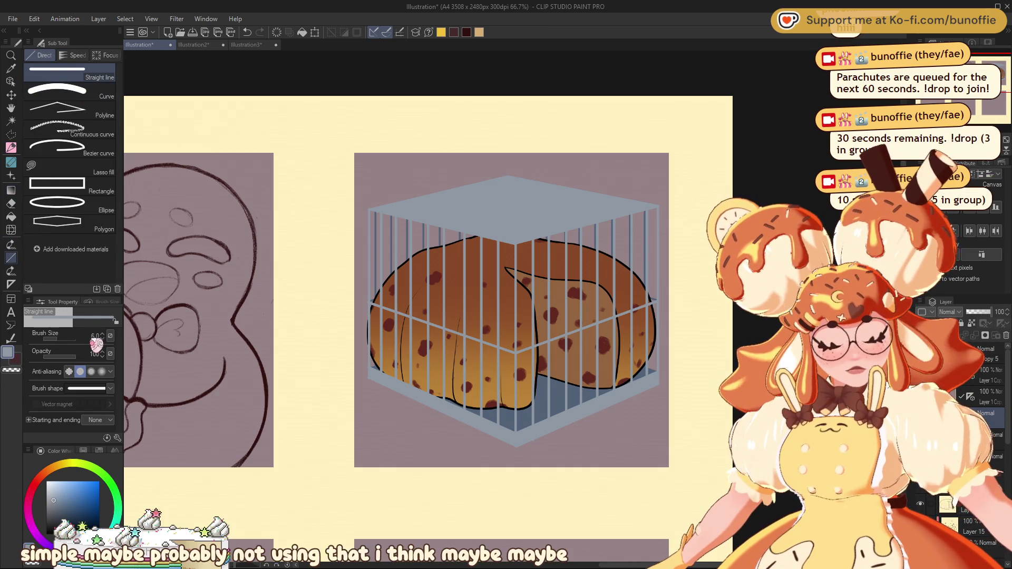
pyautogui.click(93, 188)
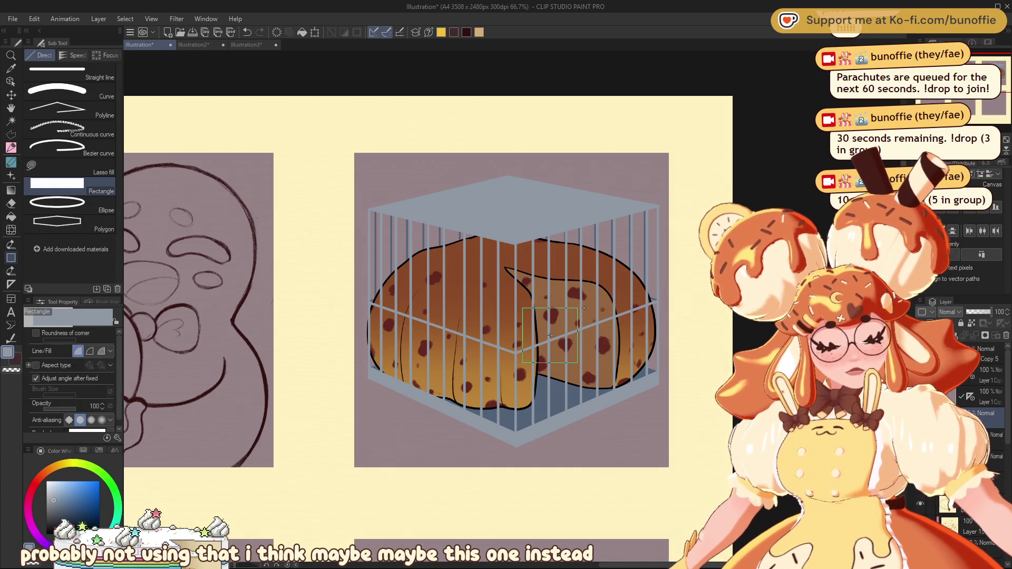
pyautogui.moveTo(583, 308); pyautogui.dragTo(580, 309)
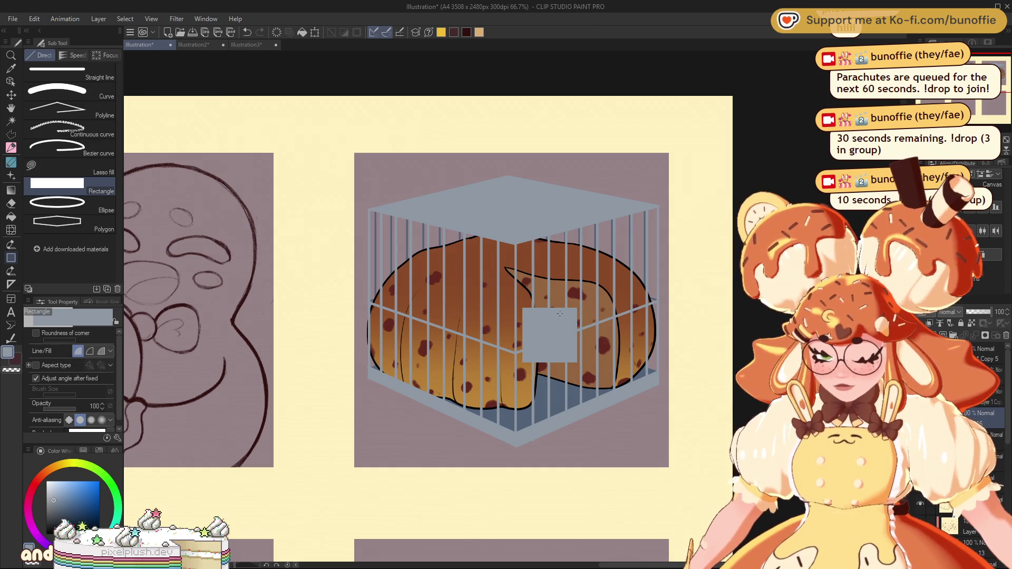
pyautogui.hotkey('ctrl', 'shift', 't')
pyautogui.moveTo(564, 311)
pyautogui.mouseDown()
pyautogui.moveTo(557, 299)
pyautogui.moveTo(567, 325)
pyautogui.moveTo(569, 296)
pyautogui.mouseUp()
pyautogui.moveTo(515, 335)
pyautogui.mouseDown()
pyautogui.moveTo(515, 352)
pyautogui.moveTo(564, 337)
pyautogui.mouseUp()
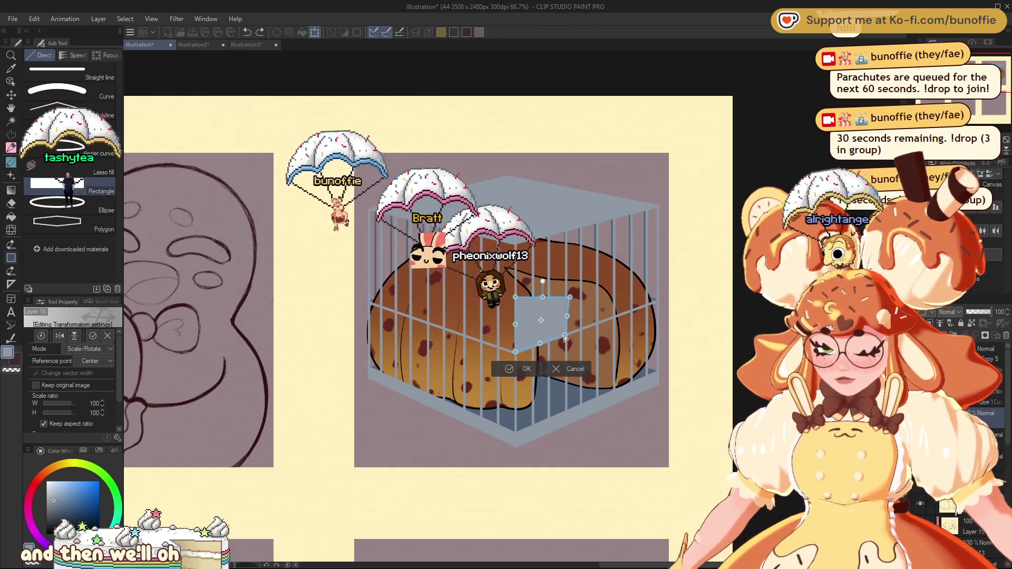
pyautogui.moveTo(570, 297); pyautogui.dragTo(563, 290)
pyautogui.press('Return')
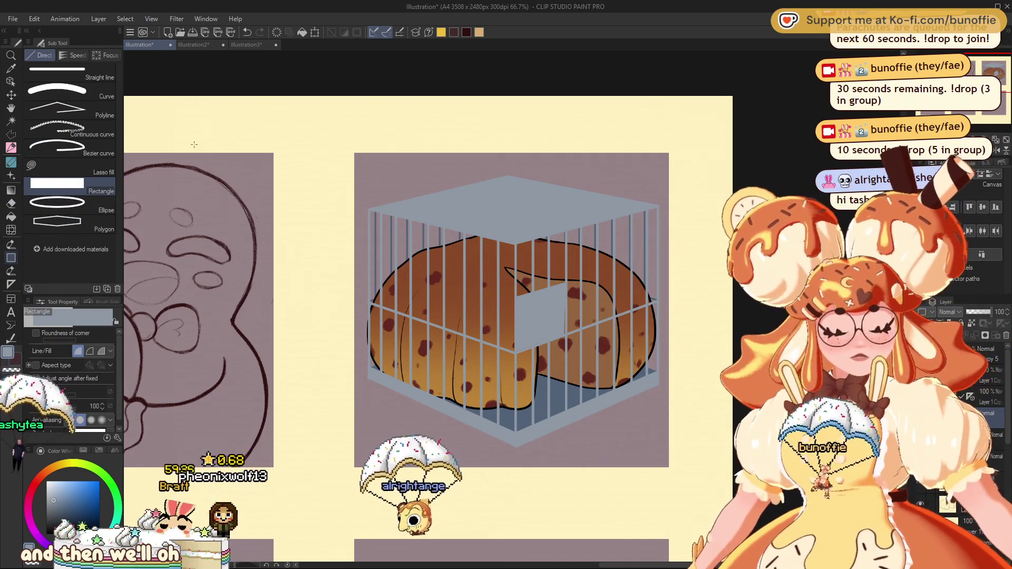
# Step: Scale the grey plate up slightly, to about 104% by 102%
pyautogui.hotkey('ctrl', 't')
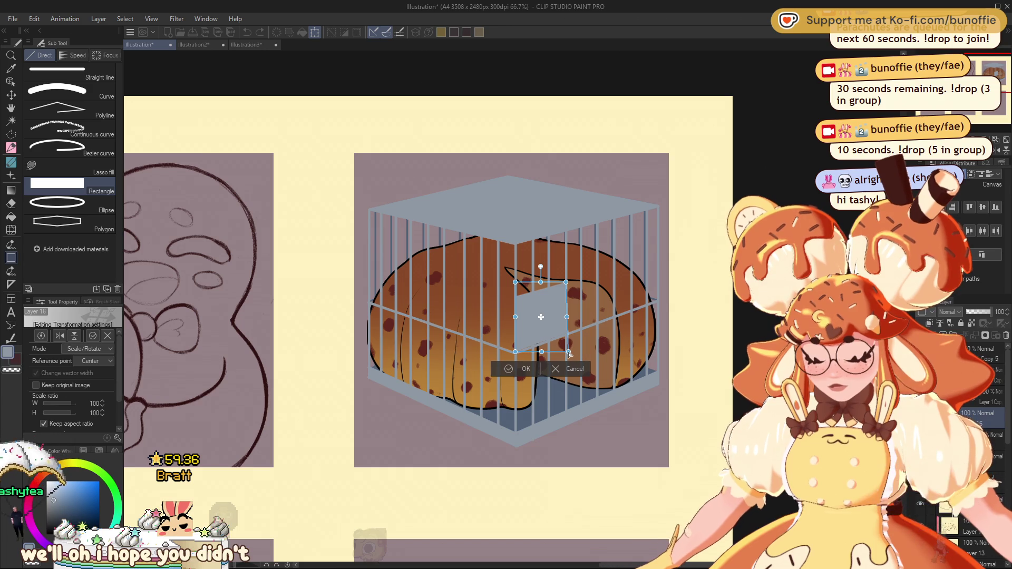
pyautogui.moveTo(515, 352); pyautogui.dragTo(517, 354)
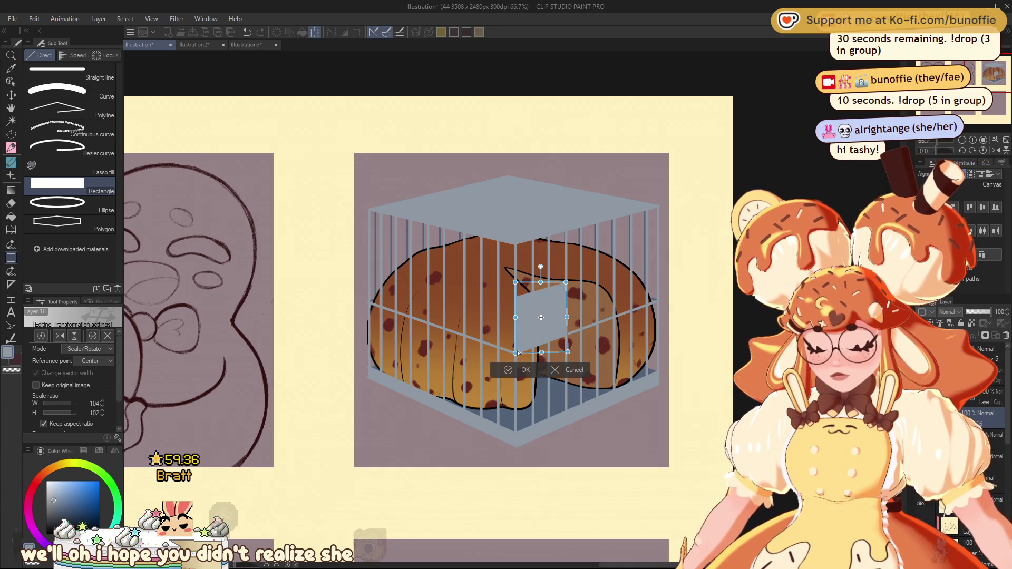
pyautogui.press('Return')
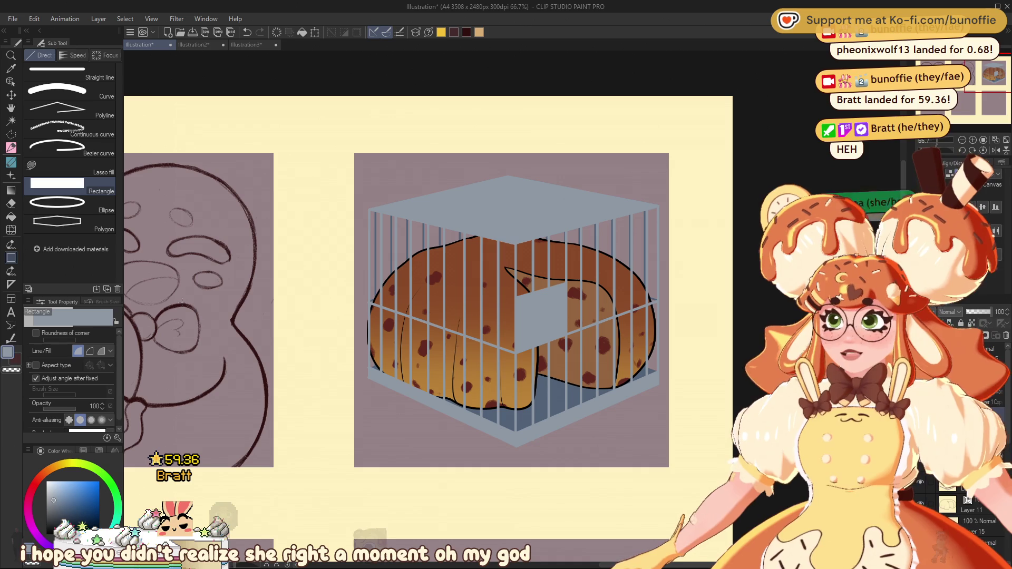
pyautogui.click(11, 149)
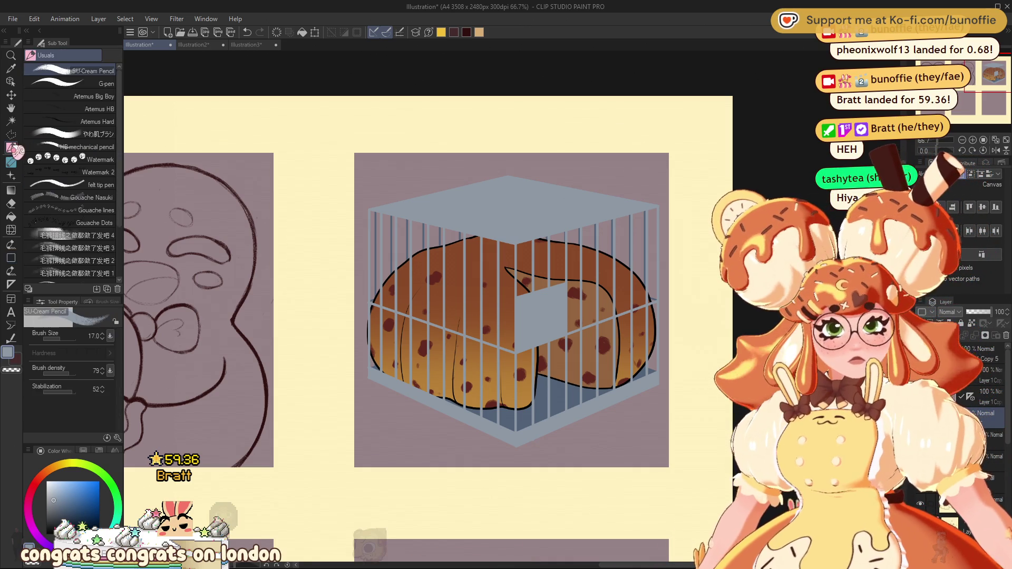
# Step: Draw an orange keyhole on the plate with the G-pen, rounding its top, then sample the plate's grey
pyautogui.click(109, 84)
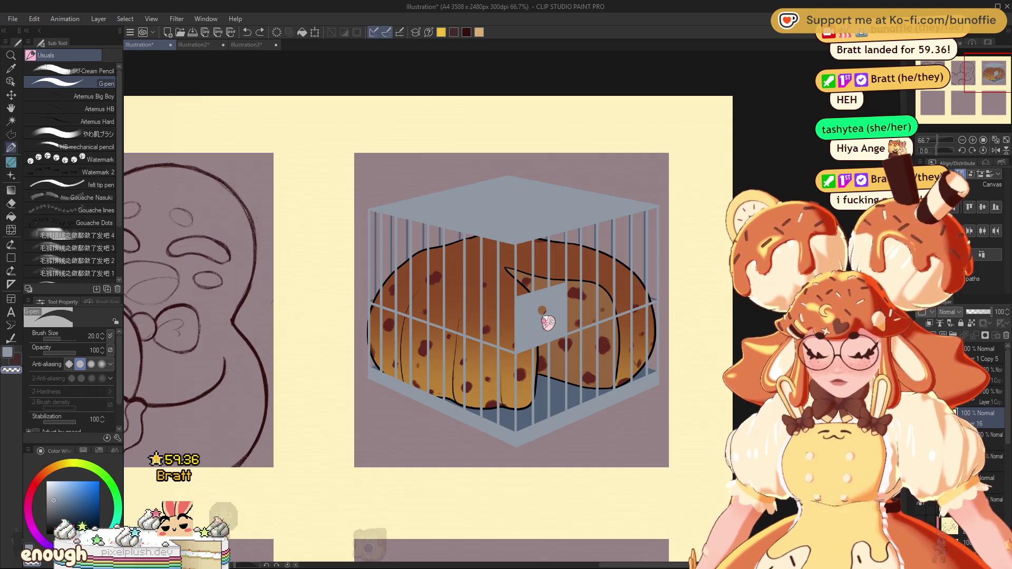
pyautogui.moveTo(541, 317); pyautogui.dragTo(539, 328)
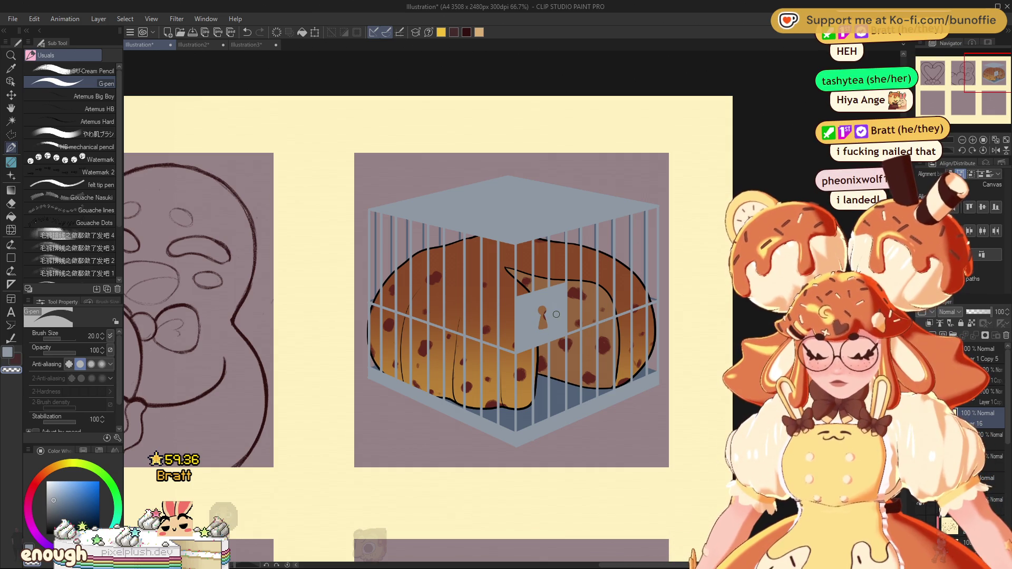
pyautogui.hotkey('ctrl', 'alt', '0')
pyautogui.hotkey('ctrl', '+')
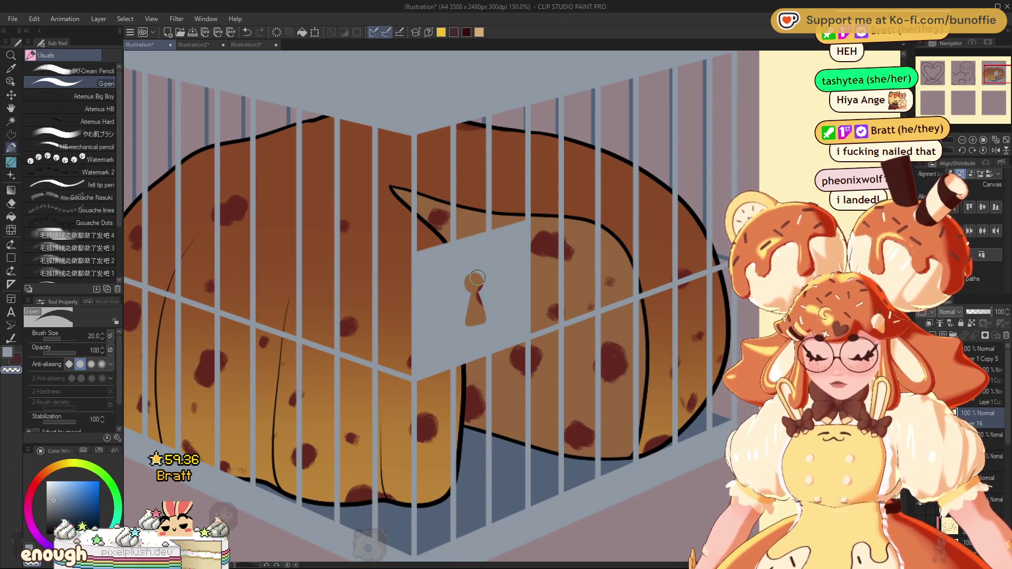
pyautogui.moveTo(469, 279); pyautogui.dragTo(480, 283)
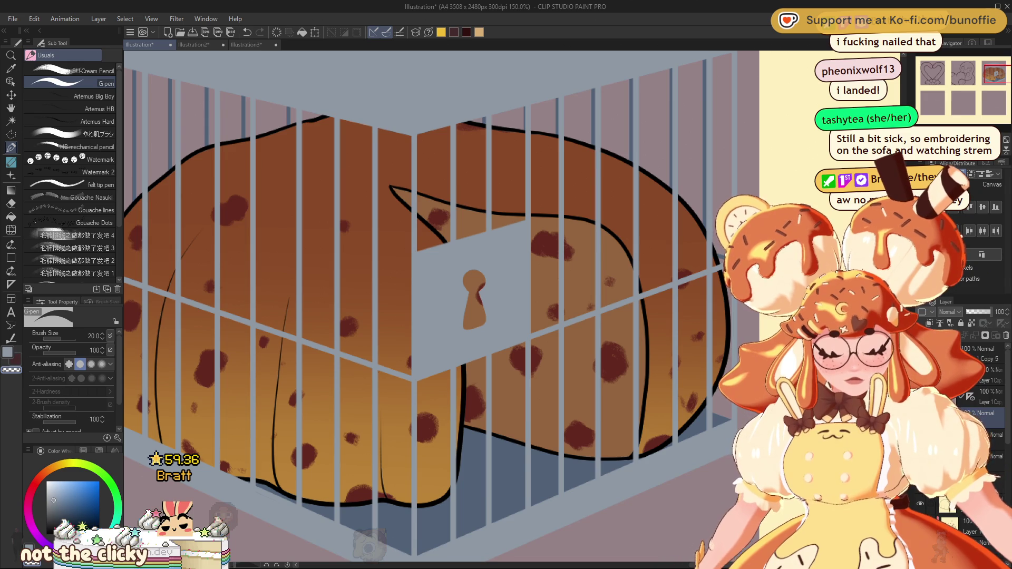
pyautogui.keyDown('alt'); pyautogui.click(510, 451); pyautogui.keyUp('alt')
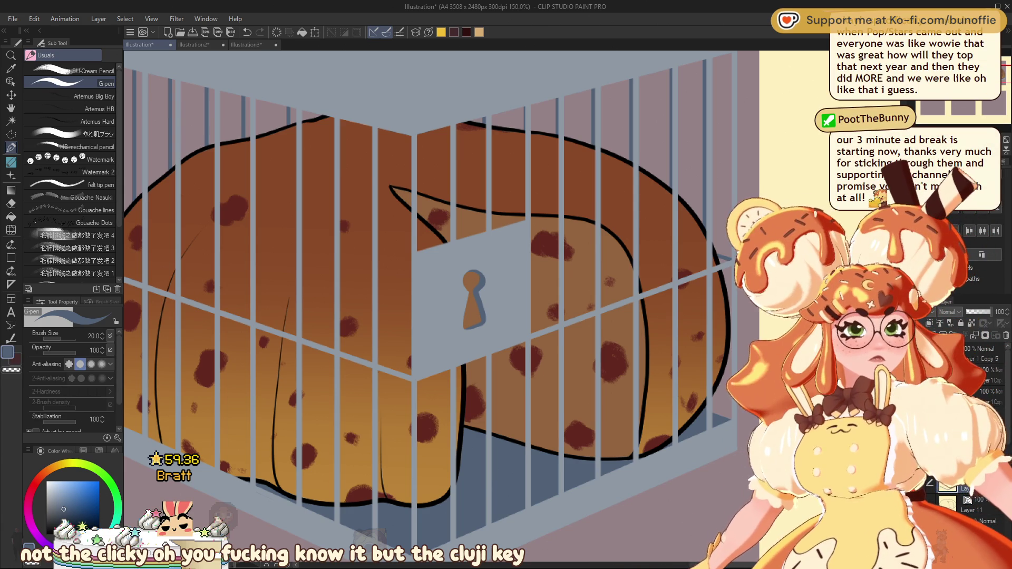
pyautogui.hotkey('ctrl', '-')
pyautogui.hotkey('ctrl', '-')
pyautogui.hotkey('ctrl', '-')
pyautogui.hotkey('ctrl', '+')
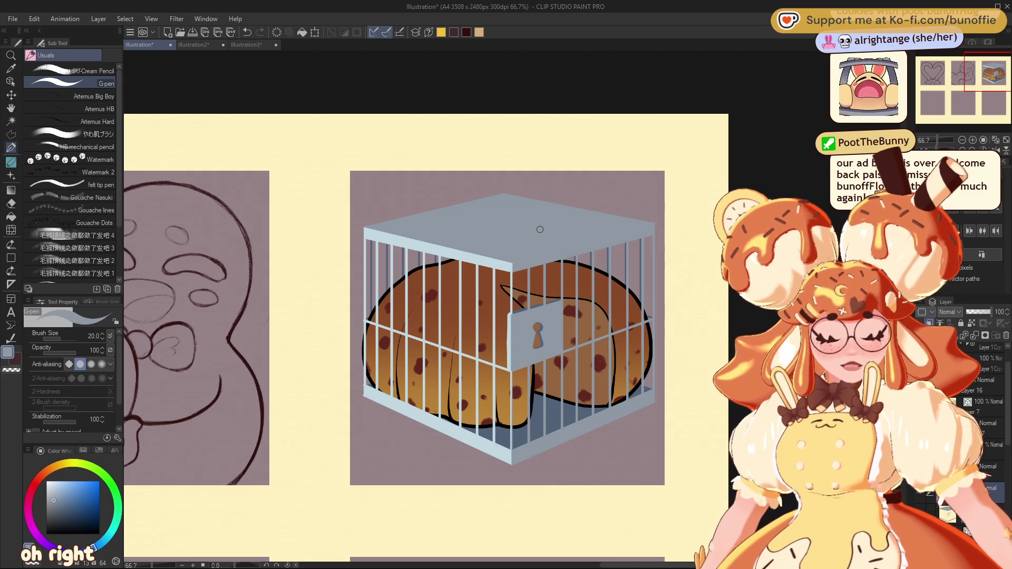
pyautogui.click(10, 134)
pyautogui.click(512, 263)
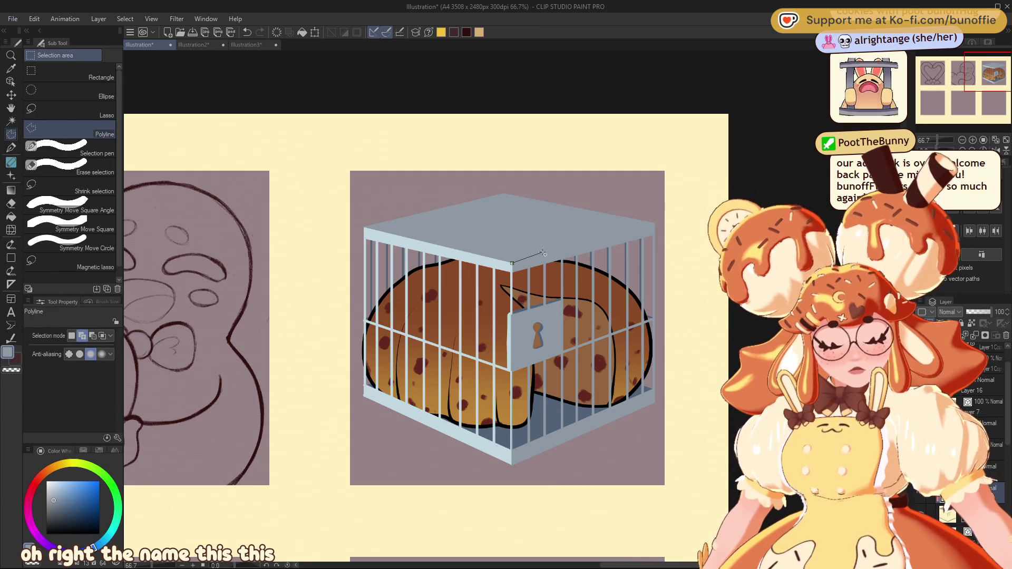
pyautogui.click(665, 221)
pyautogui.click(519, 183)
pyautogui.doubleClick(352, 222)
pyautogui.click(356, 230)
pyautogui.click(372, 222)
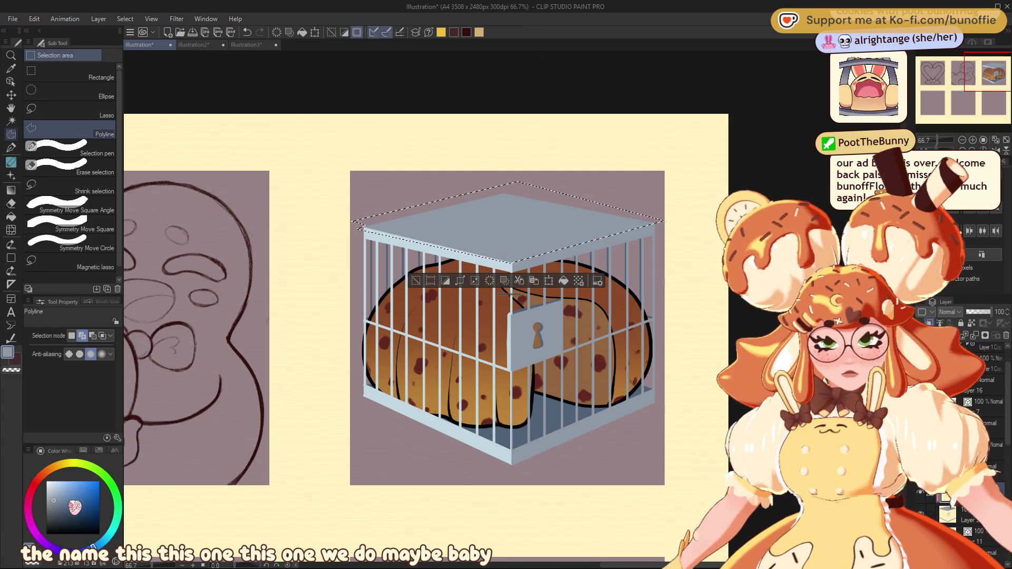
pyautogui.keyDown('alt'); pyautogui.click(99, 526); pyautogui.keyUp('alt')
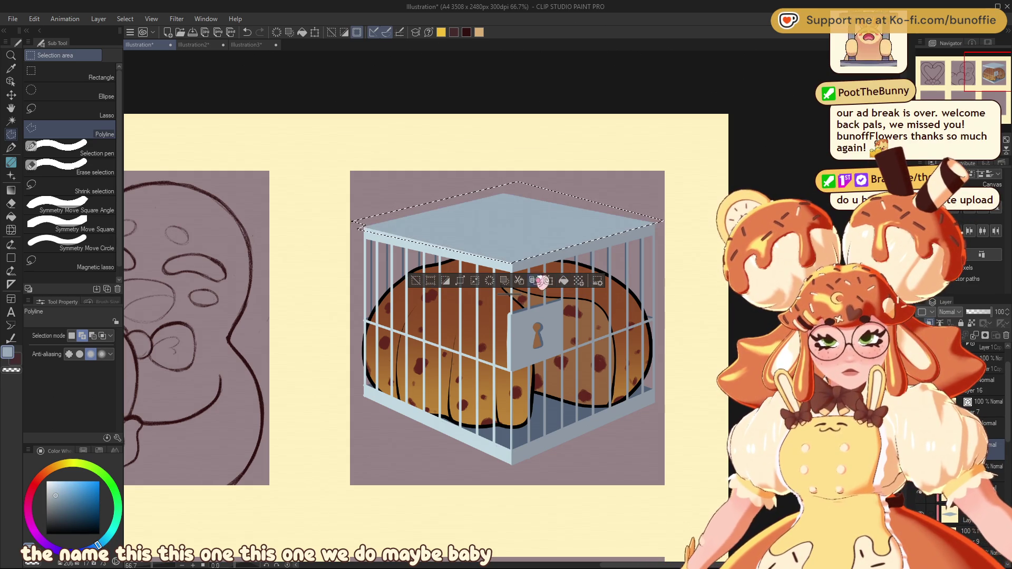
pyautogui.click(416, 281)
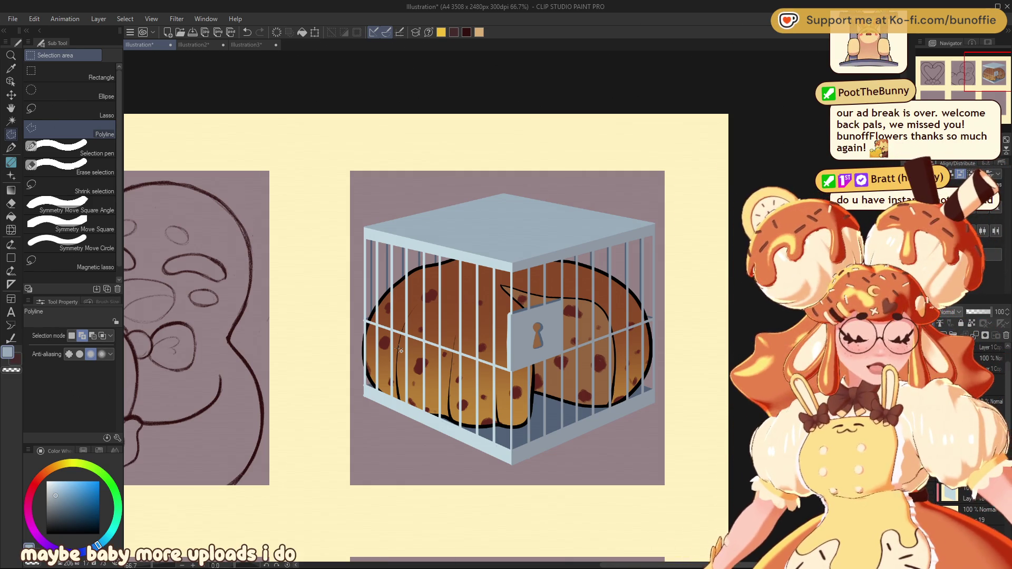
# Step: Sample the dumpling's brown and paint over the inner black line near the plate
pyautogui.scroll(-5, 509, 316)
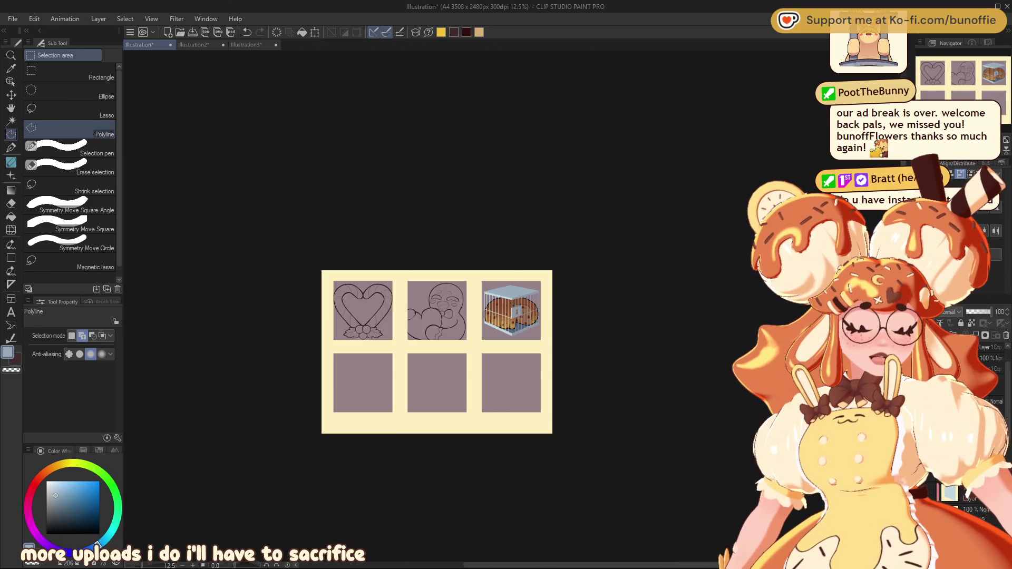
pyautogui.scroll(7, 508, 316)
pyautogui.scroll(2, 506, 317)
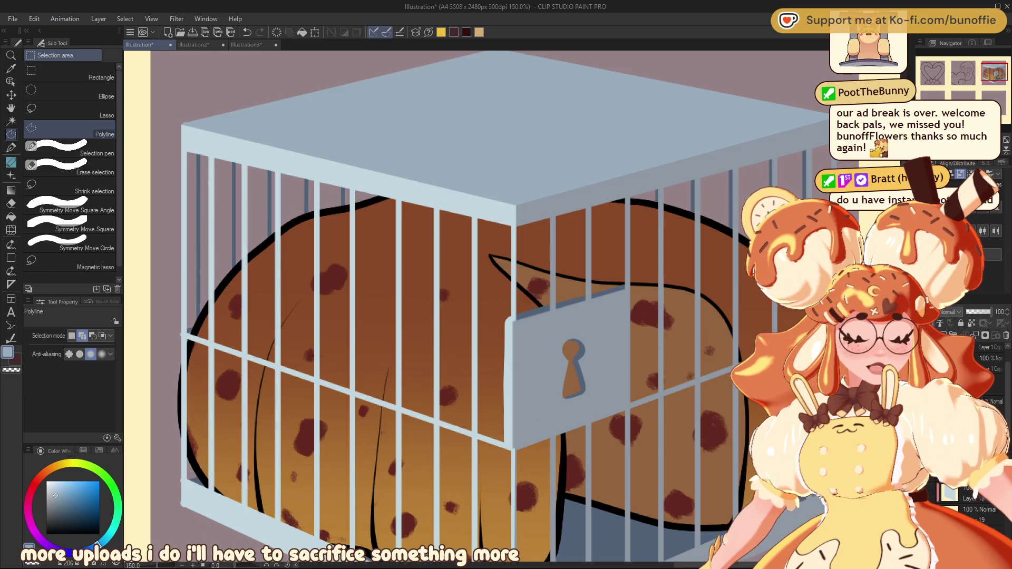
pyautogui.scroll(-2, 506, 316)
pyautogui.scroll(-1, 513, 300)
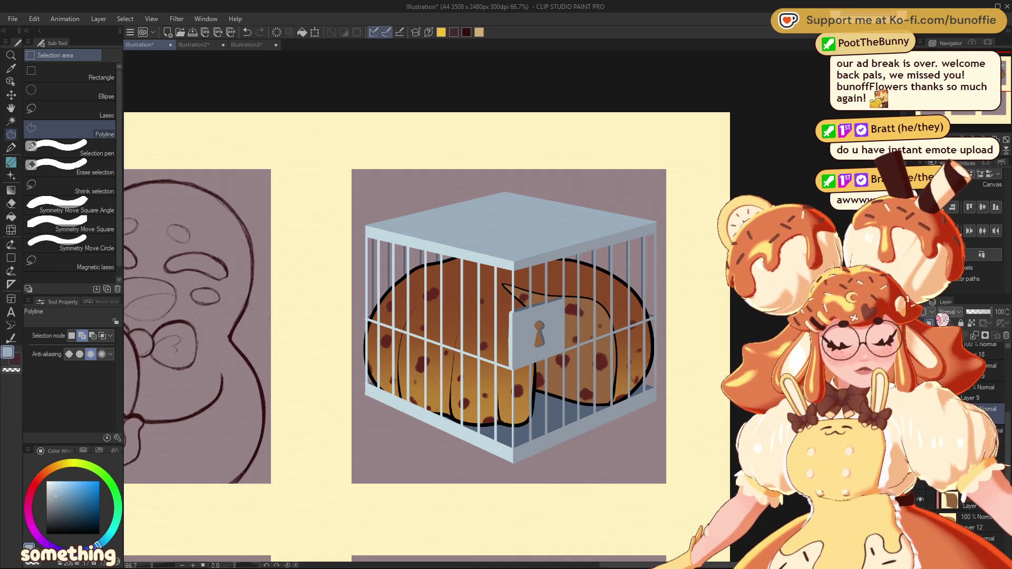
pyautogui.keyDown('alt'); pyautogui.click(490, 285); pyautogui.keyUp('alt')
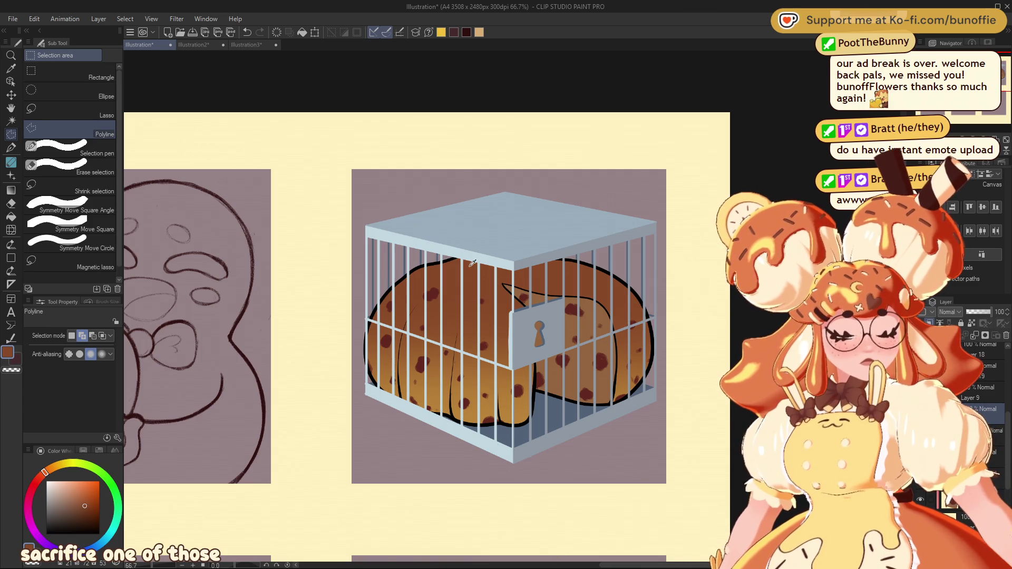
pyautogui.press('p')
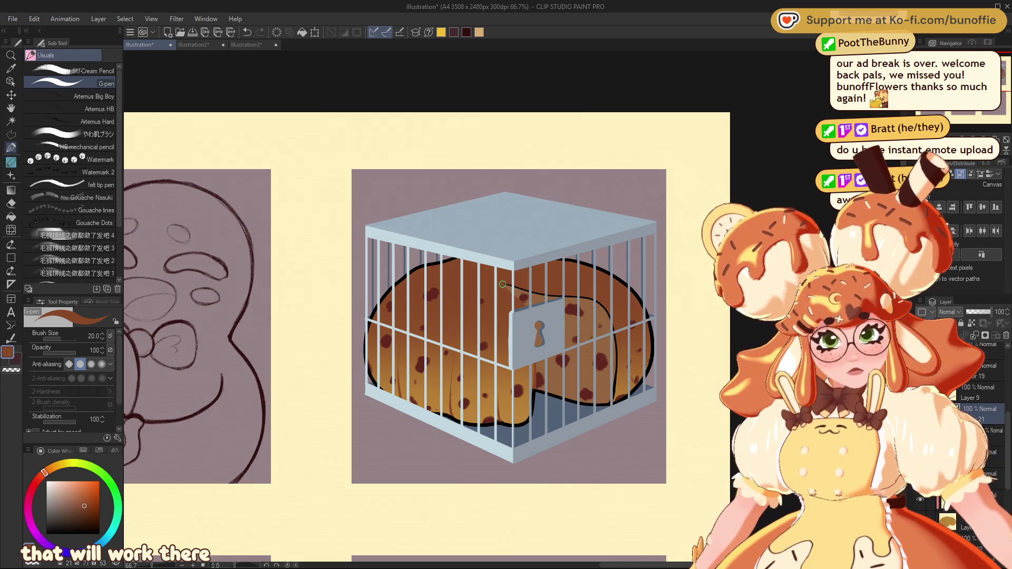
pyautogui.moveTo(555, 298)
pyautogui.mouseDown()
pyautogui.moveTo(591, 301)
pyautogui.moveTo(616, 348)
pyautogui.mouseUp()
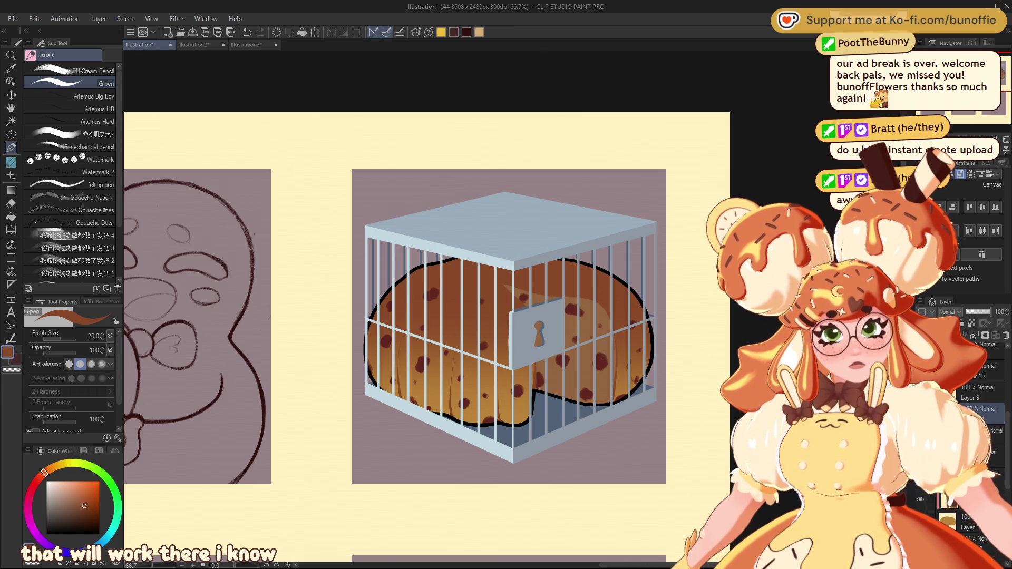
# Step: Zoom out and scroll up to view the whole sticker sheet
pyautogui.hotkey('ctrl', '-')
pyautogui.hotkey('ctrl', '-')
pyautogui.hotkey('ctrl', '-')
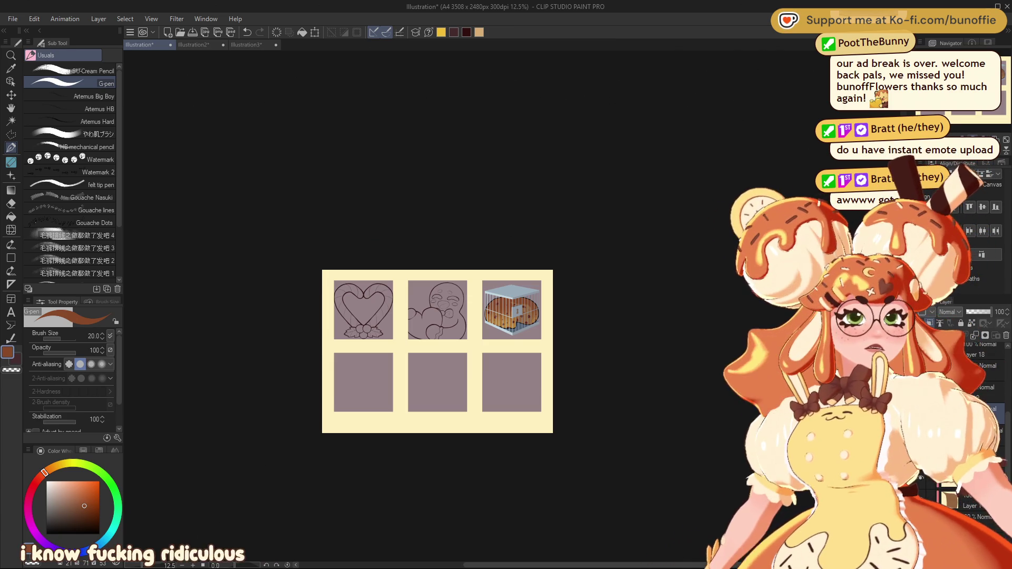
pyautogui.scroll(4, 512, 308)
pyautogui.scroll(1, 511, 307)
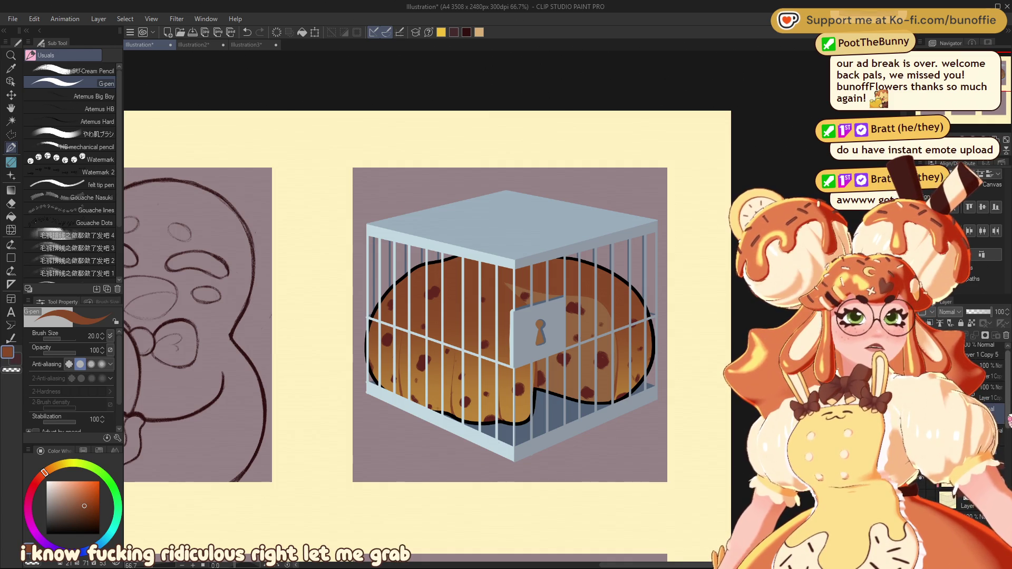
pyautogui.scroll(3, 975, 422)
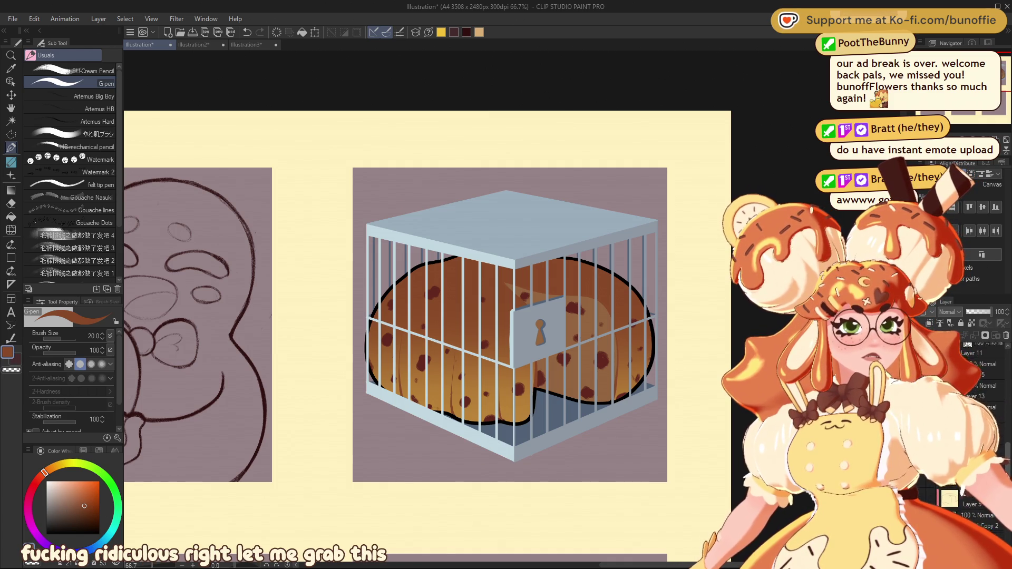
pyautogui.scroll(2, 975, 422)
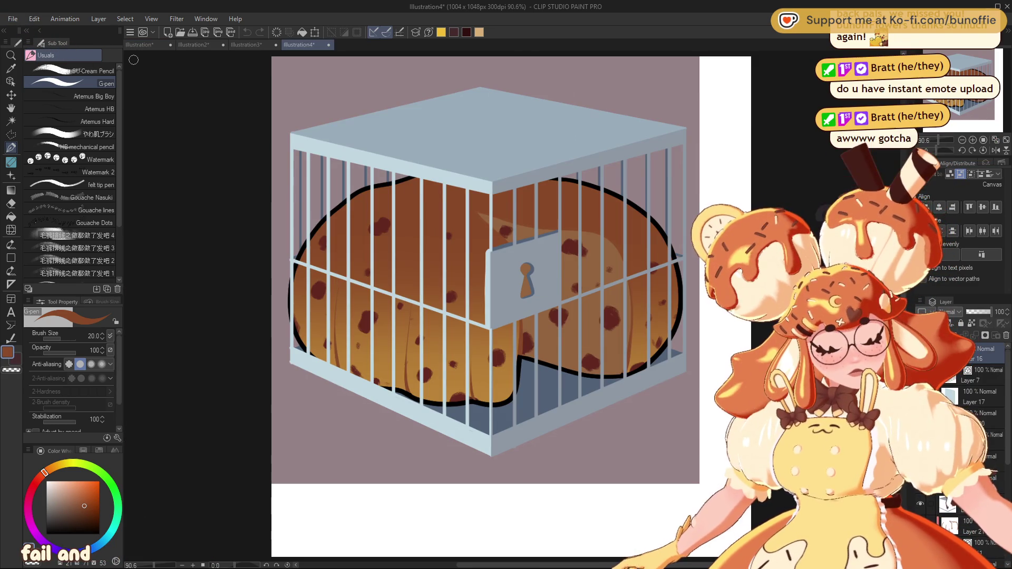
pyautogui.hotkey('ctrl', '-')
pyautogui.hotkey('ctrl', '-')
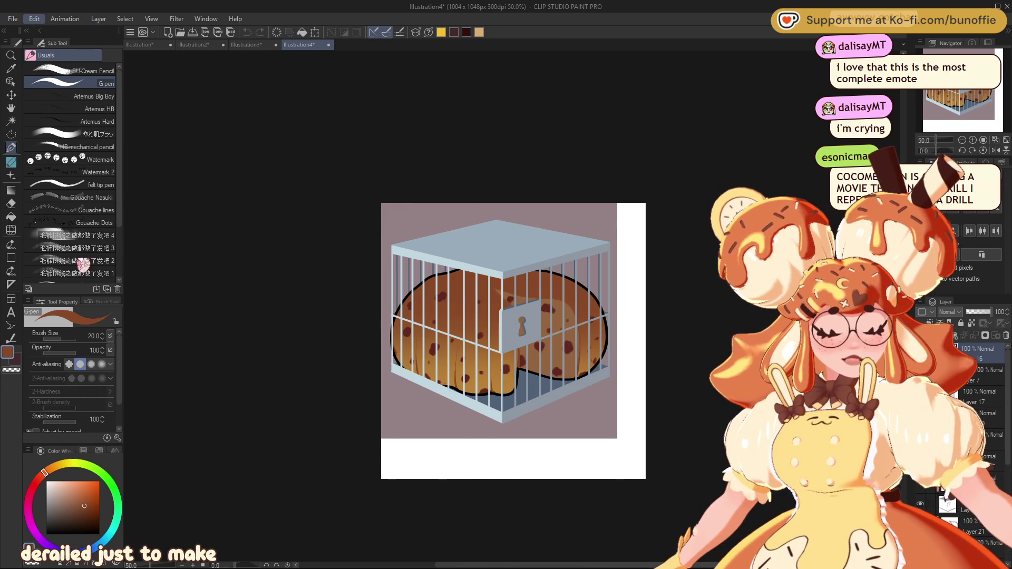
pyautogui.hotkey('ctrl', 't')
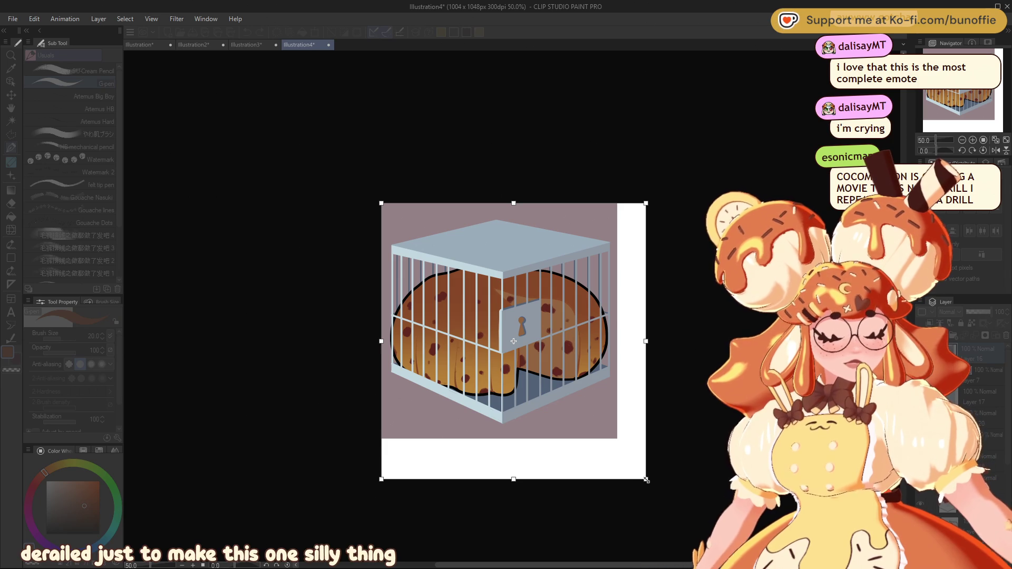
pyautogui.moveTo(646, 479); pyautogui.dragTo(587, 414)
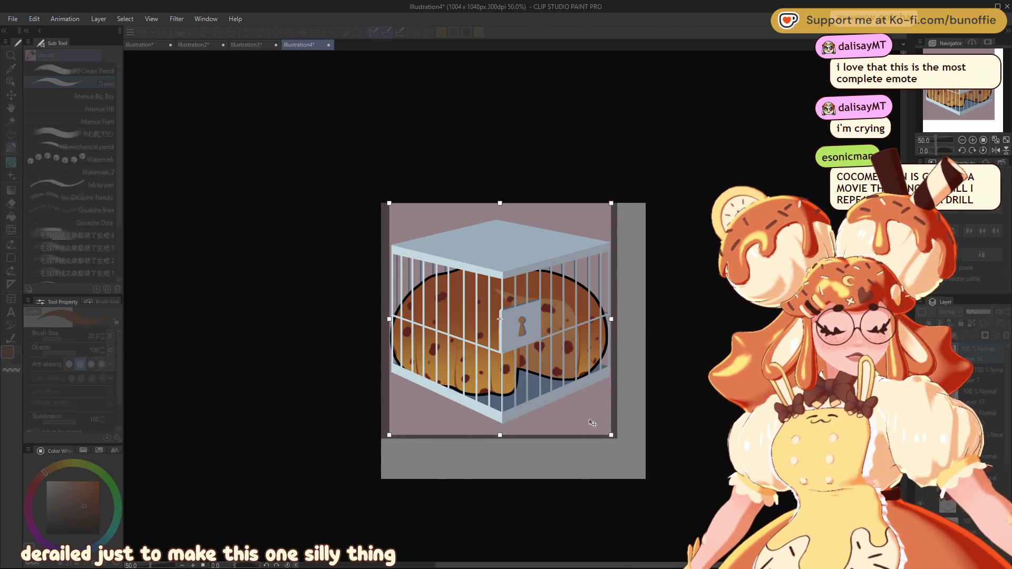
pyautogui.press('Return')
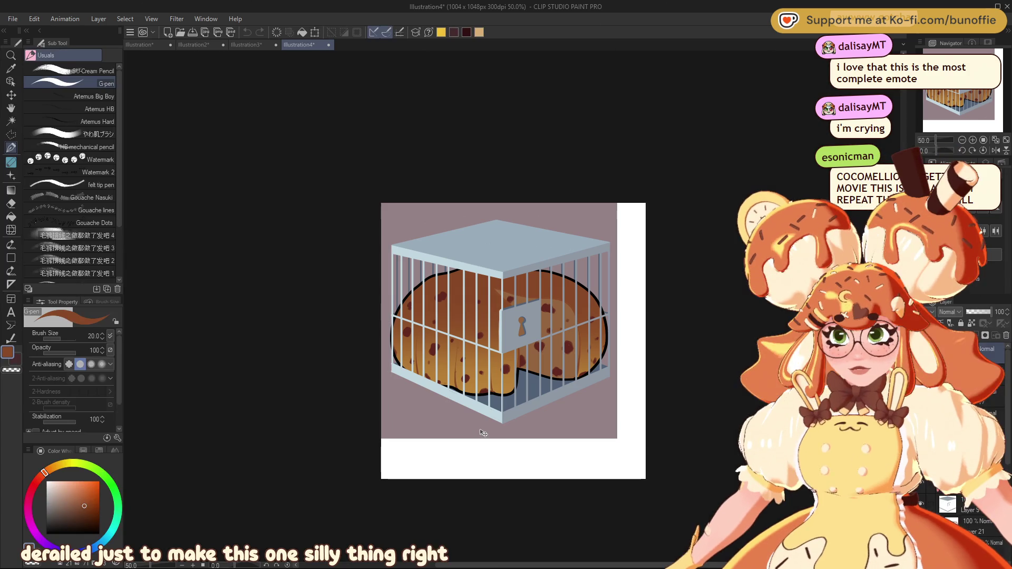
pyautogui.hotkey('ctrl', 'alt', 'c')
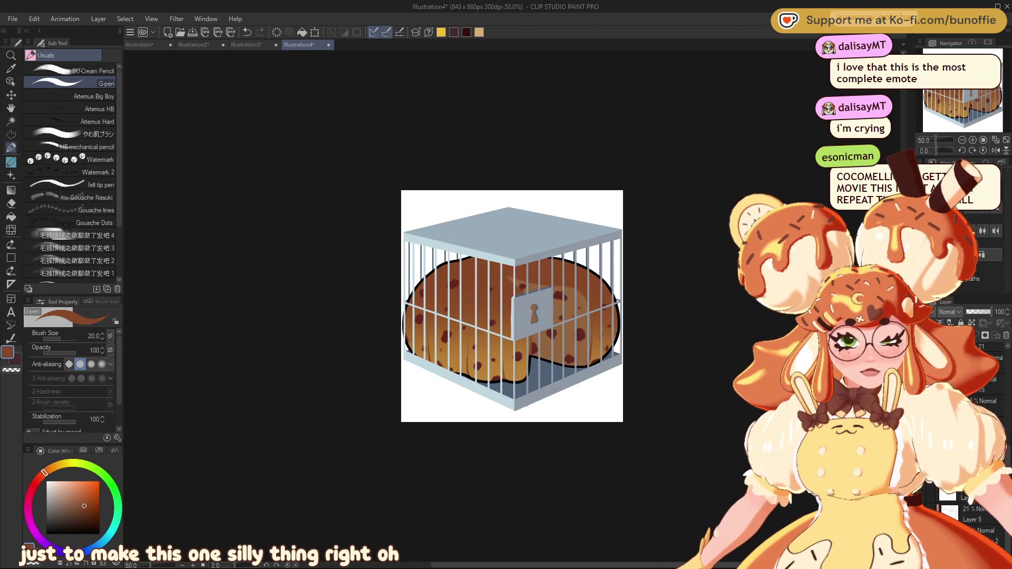
pyautogui.click(964, 141)
pyautogui.click(963, 140)
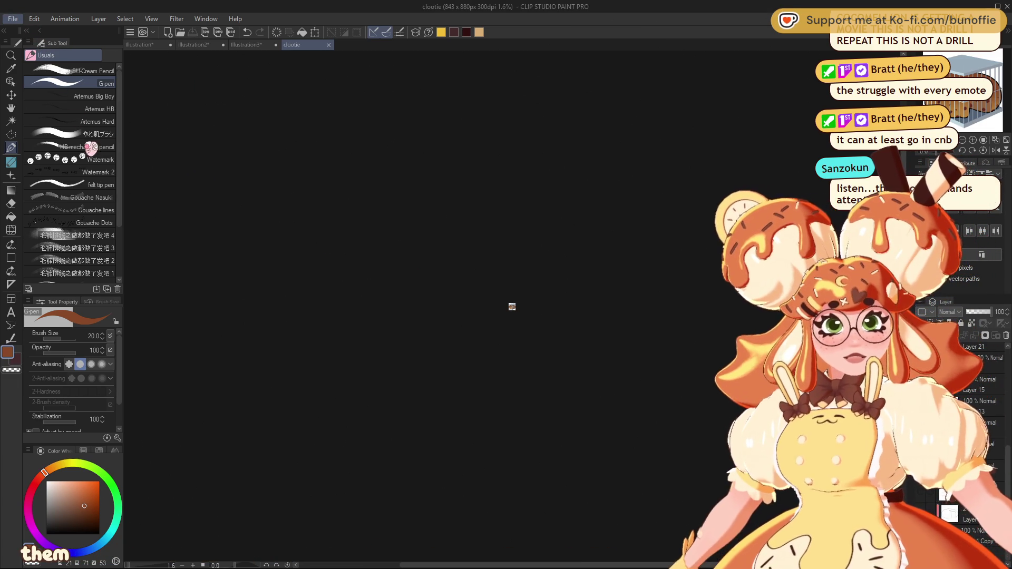
pyautogui.hotkey('ctrl', 'shift', 's')
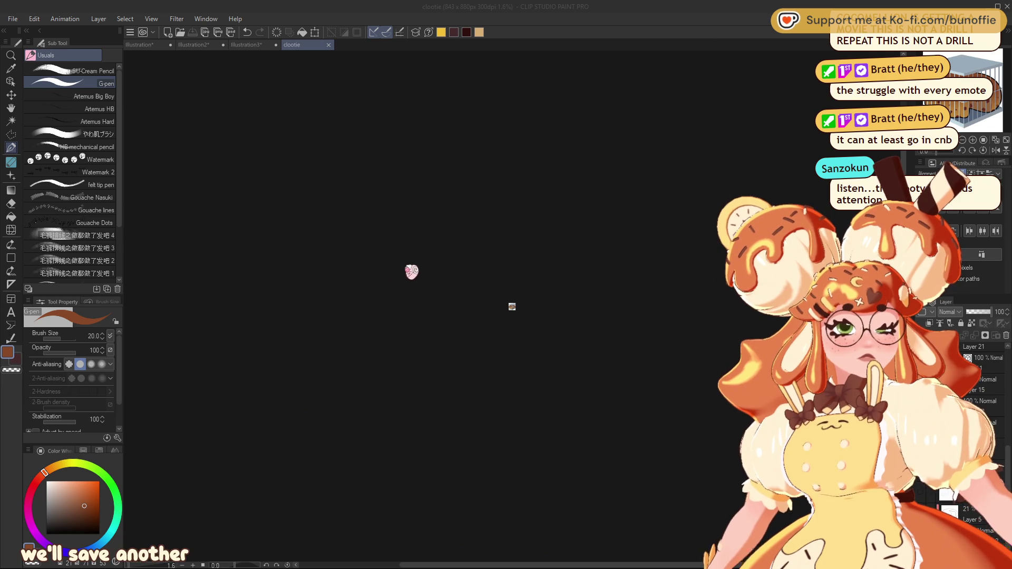
# Step: Trim the canvas top to a square 843 x 843 px and save the clootie file
pyautogui.click(534, 218)
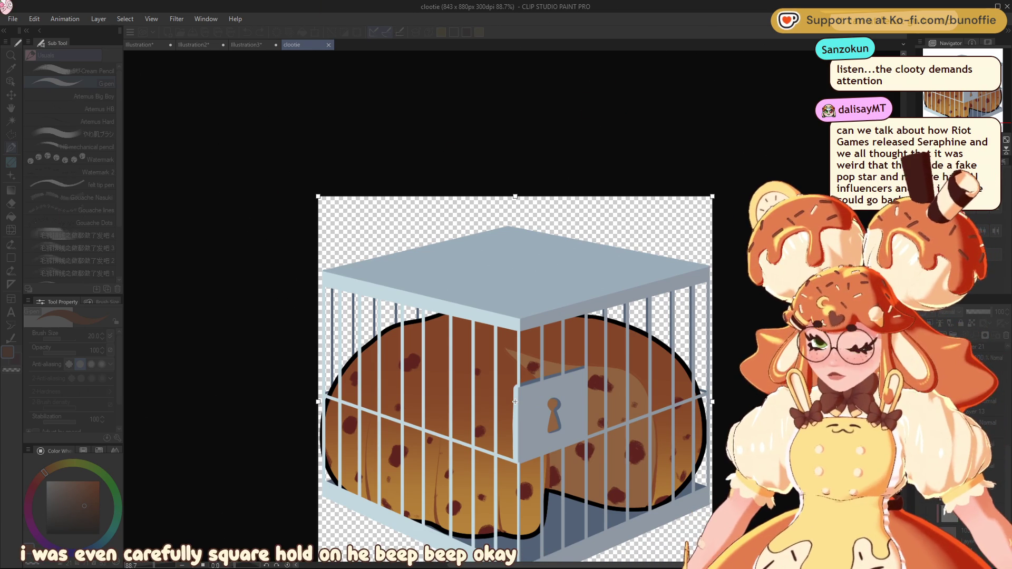
pyautogui.moveTo(515, 196); pyautogui.dragTo(515, 205)
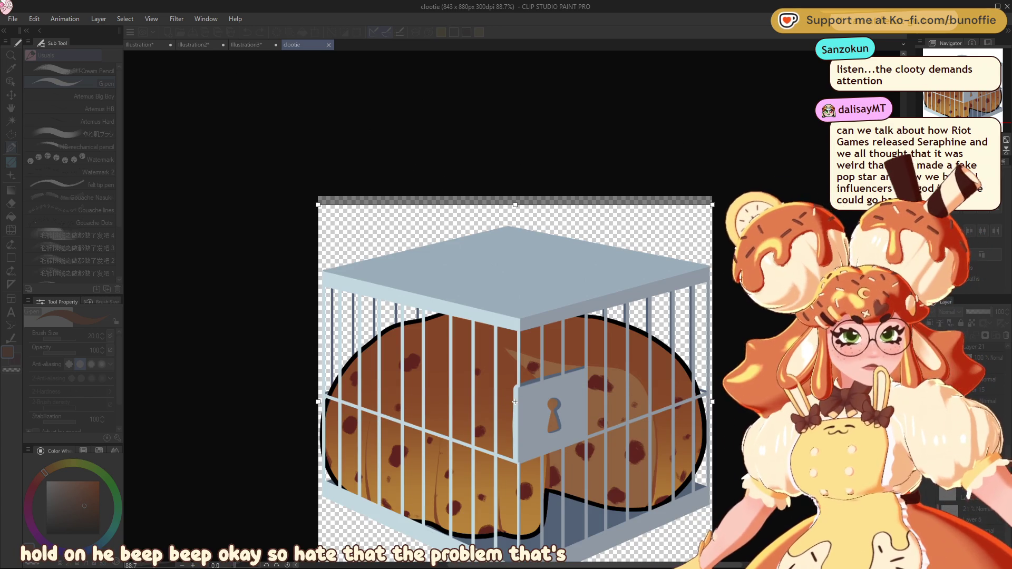
pyautogui.press('Return')
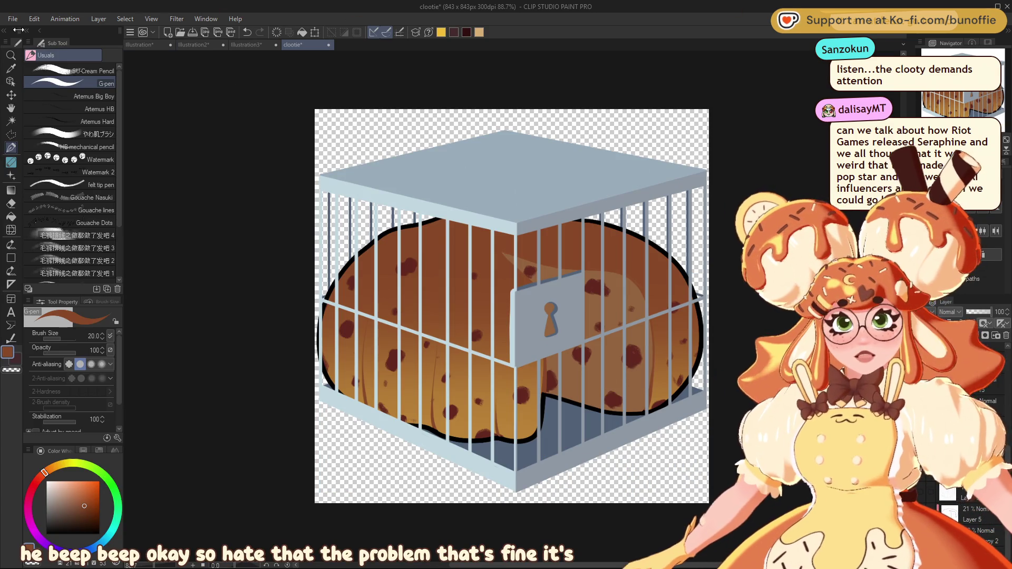
pyautogui.hotkey('ctrl', 'c')
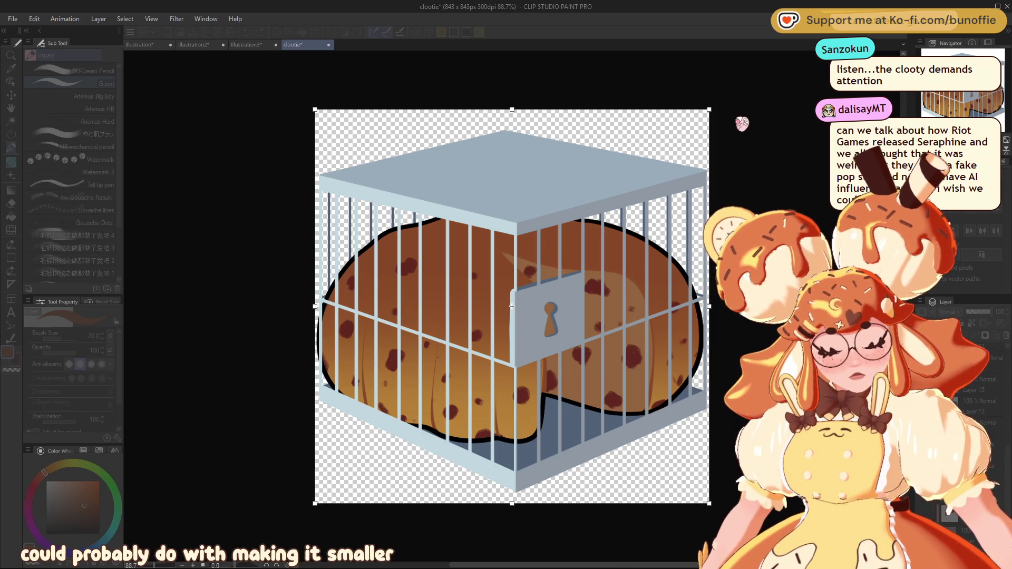
pyautogui.hotkey('ctrl', 'v')
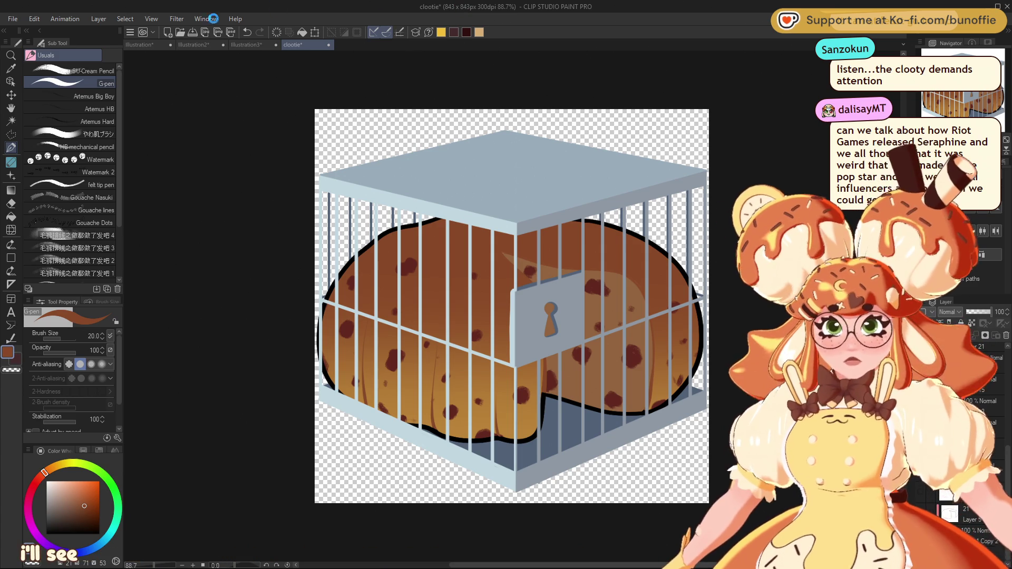
pyautogui.hotkey('ctrl', 's')
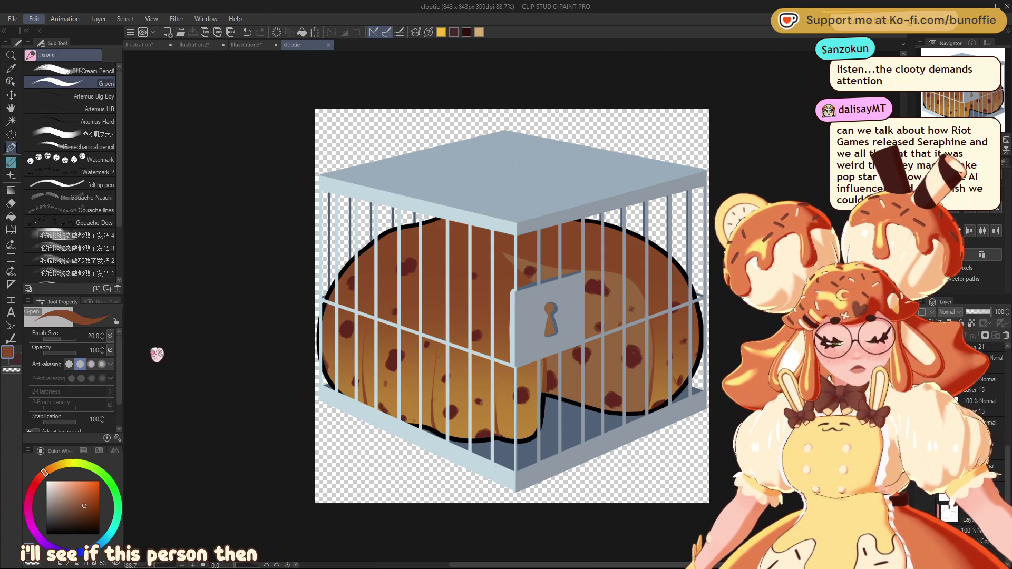
# Step: Resize the image down to 400 x 400 px
pyautogui.hotkey('ctrl', 't')
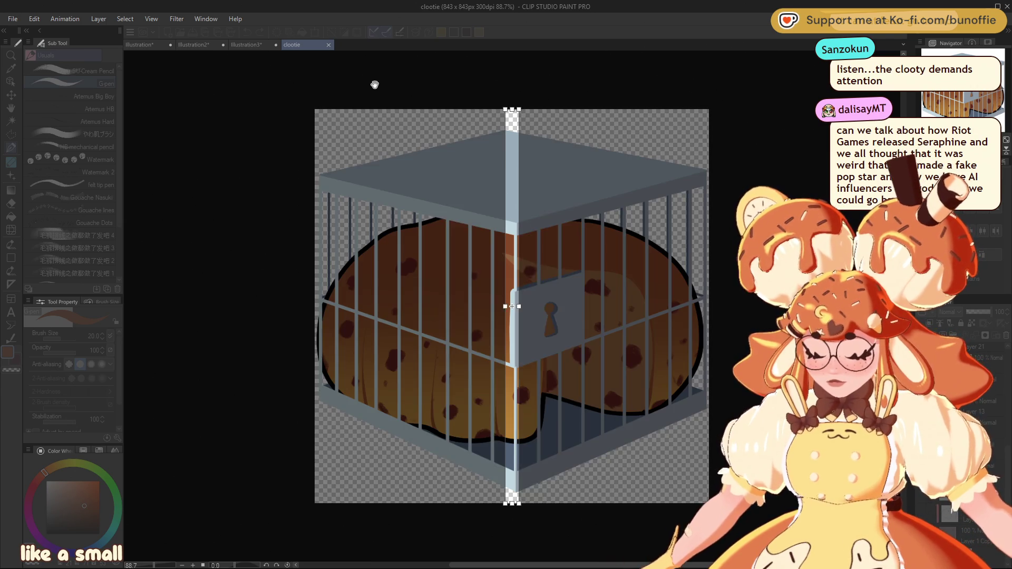
pyautogui.press('Return')
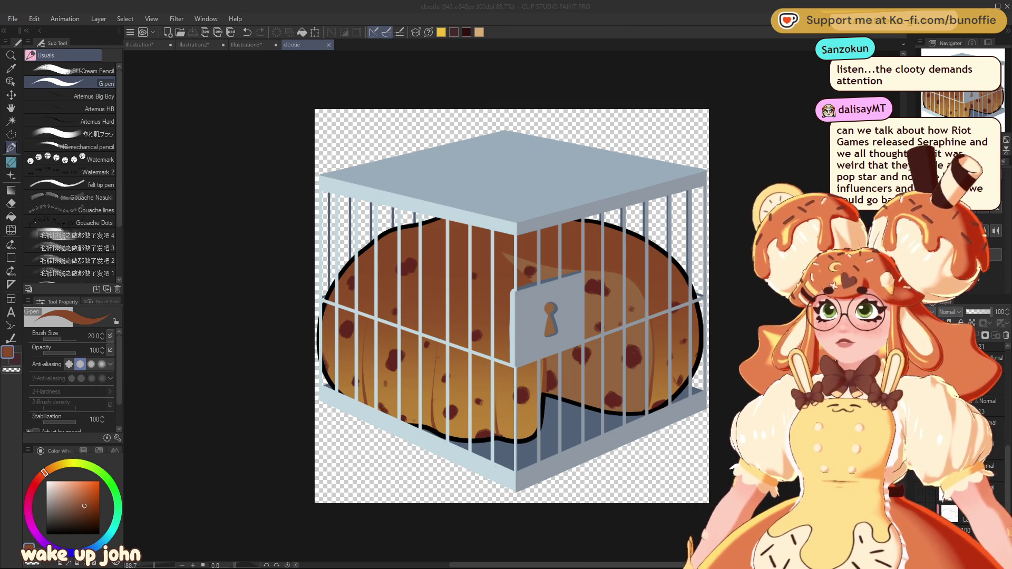
pyautogui.press('Return')
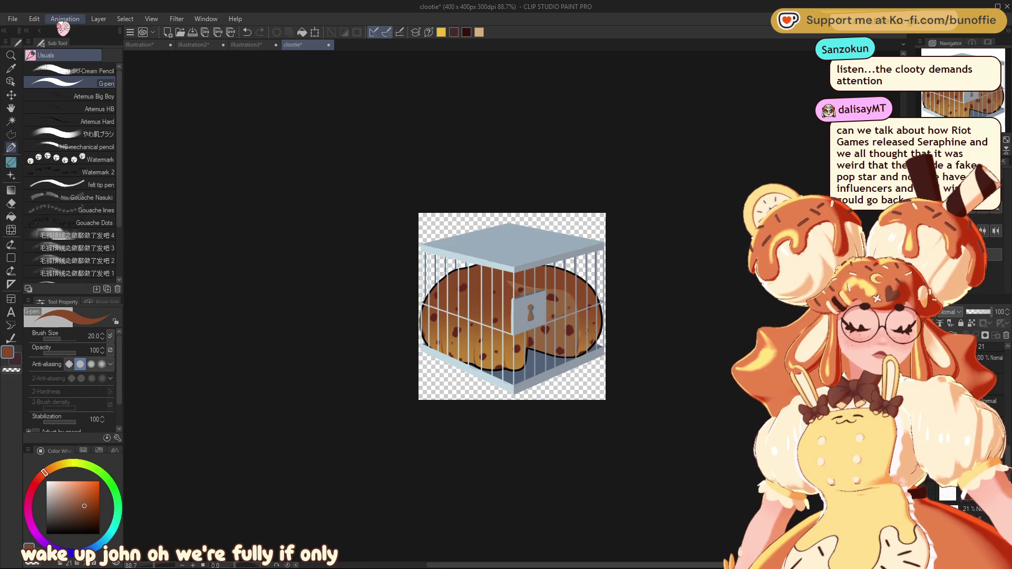
# Step: Zoom in and sample the dumpling's golden orange and the cage's light blue-grey colours
pyautogui.scroll(5, 486, 295)
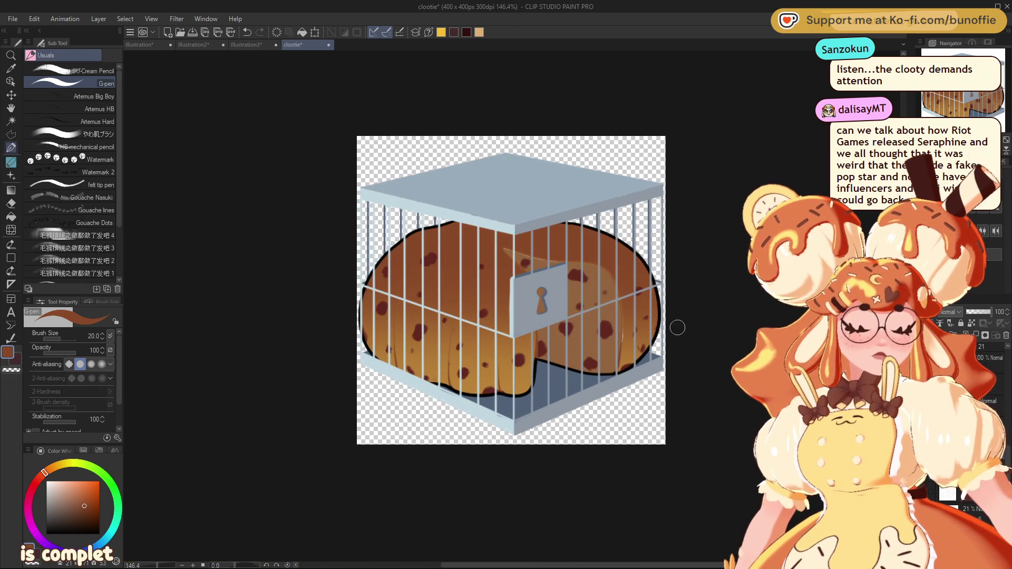
pyautogui.press('b')
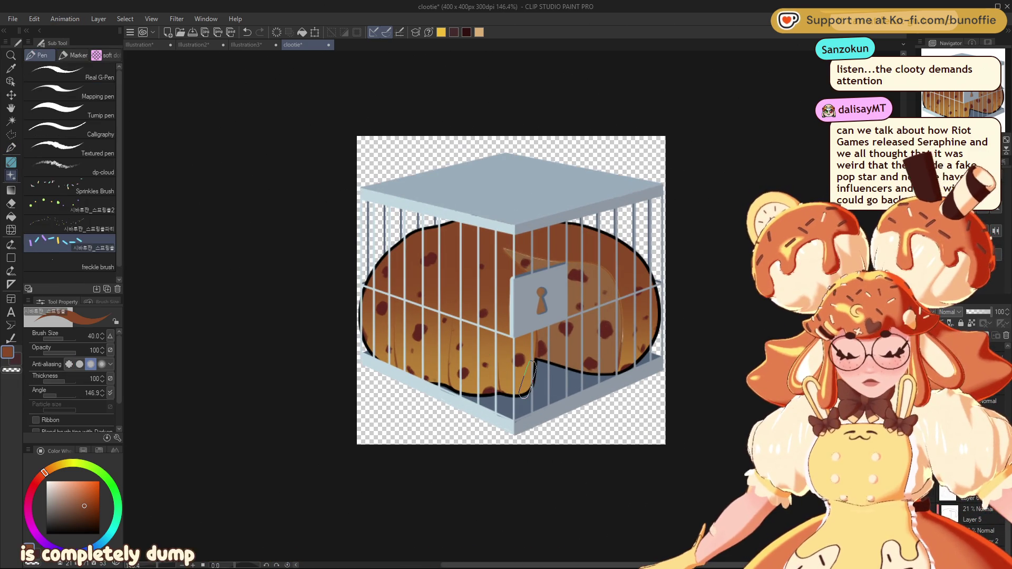
pyautogui.press('i')
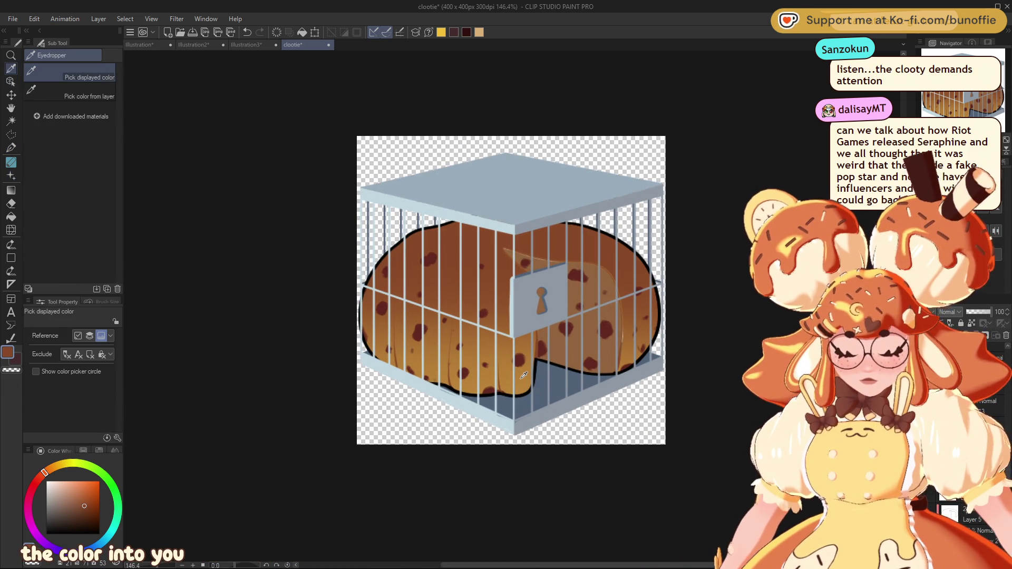
pyautogui.click(497, 365)
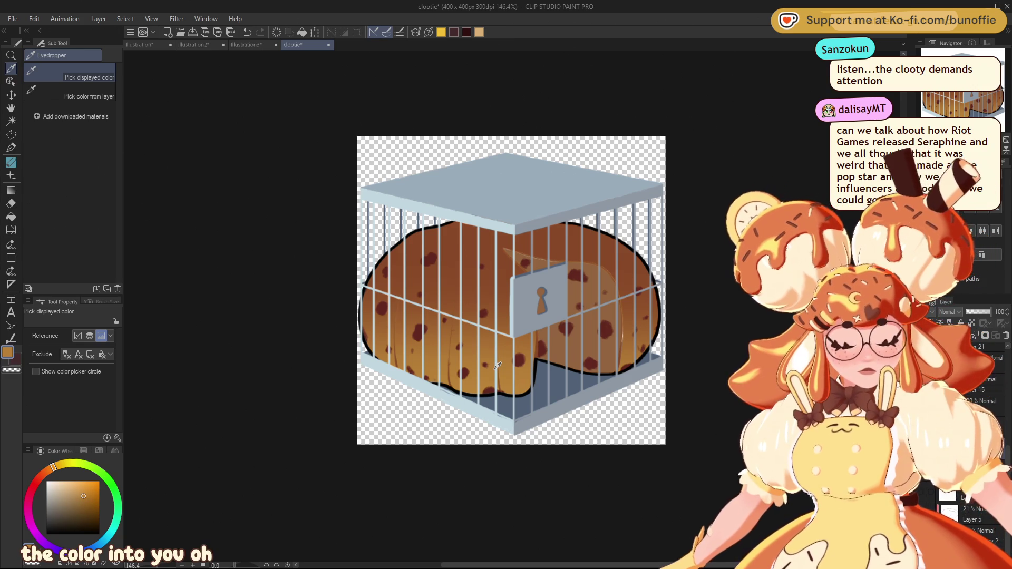
pyautogui.press('p')
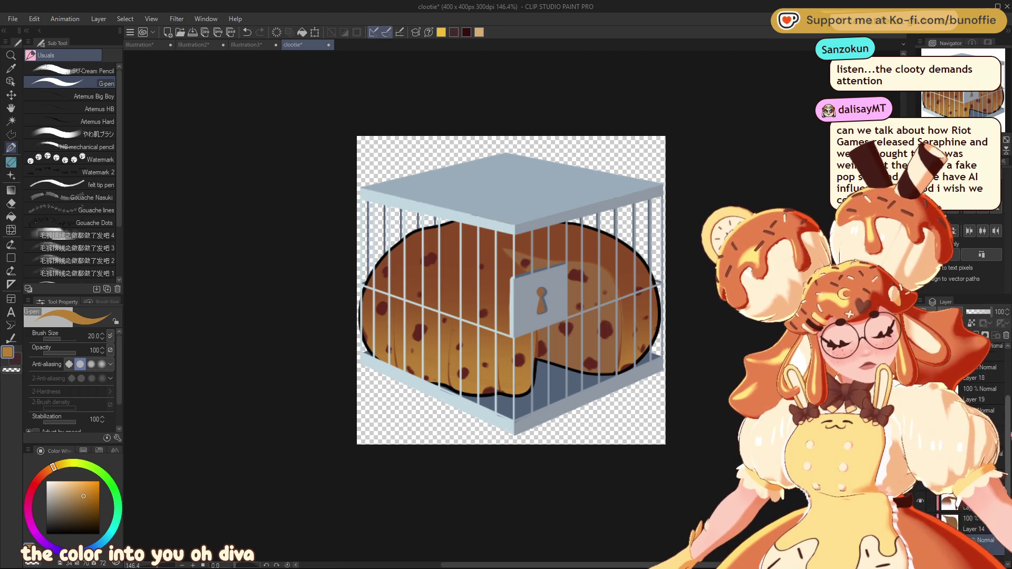
pyautogui.keyDown('alt'); pyautogui.click(581, 398); pyautogui.keyUp('alt')
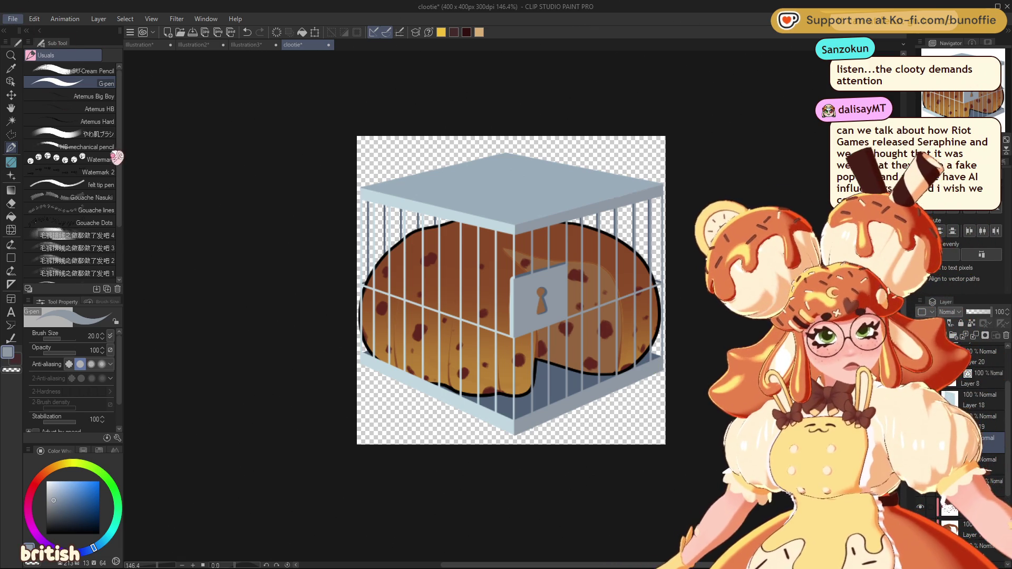
pyautogui.press('alt')
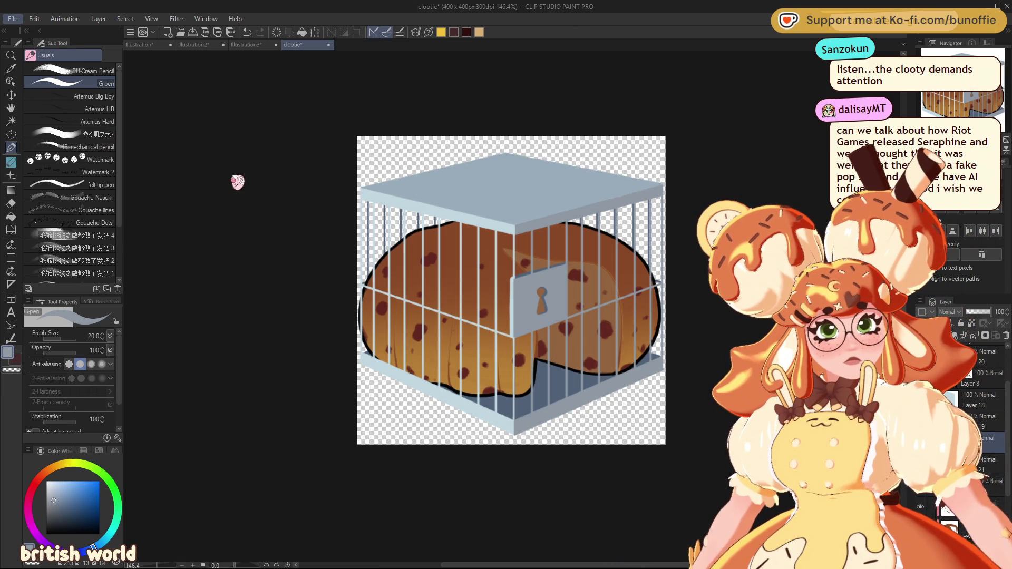
pyautogui.press('alt')
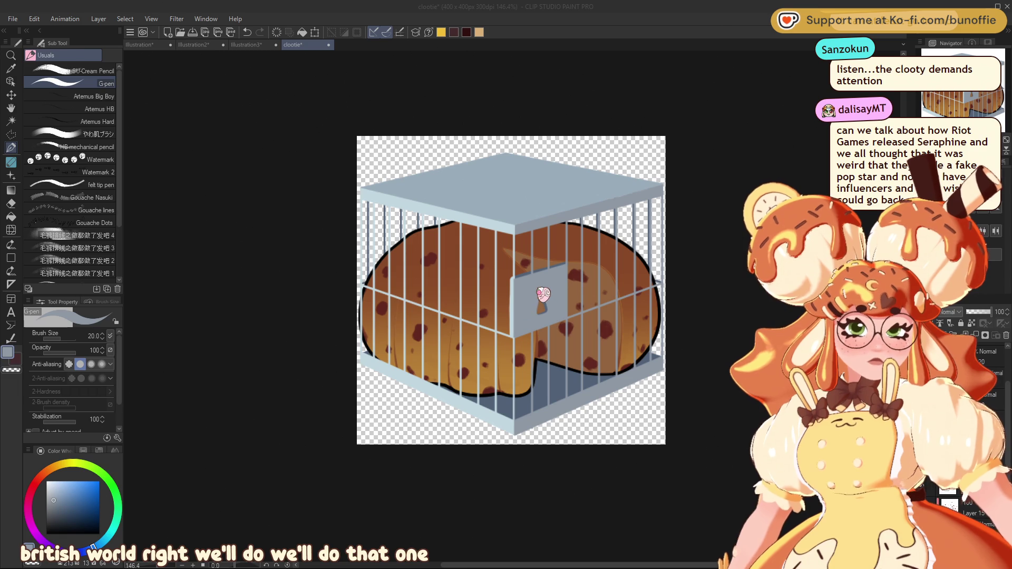
pyautogui.click(546, 218)
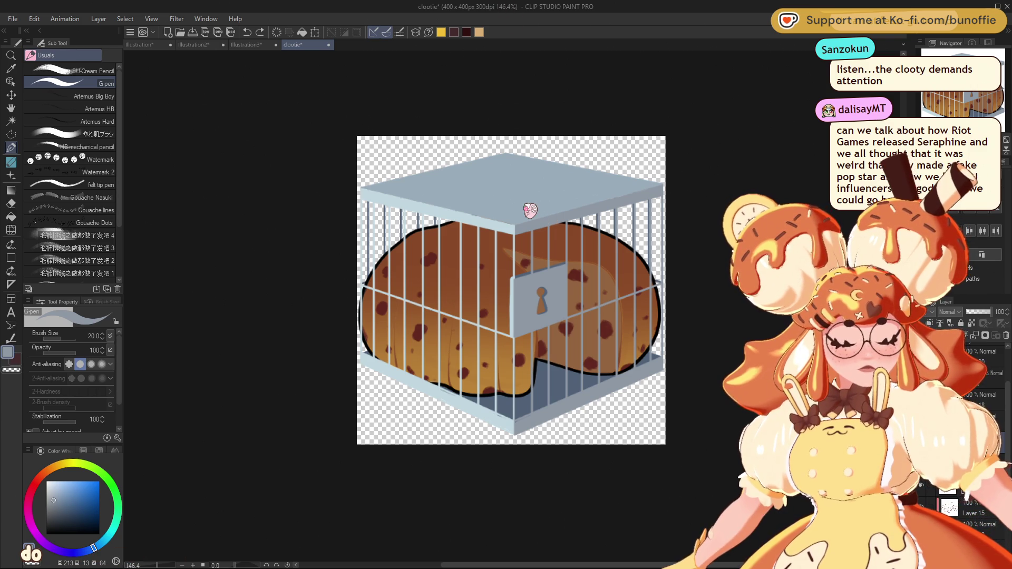
# Step: Undo the resize back to 843 x 843 px, save and close clootie, then show Illustration
pyautogui.hotkey('ctrl', 'z')
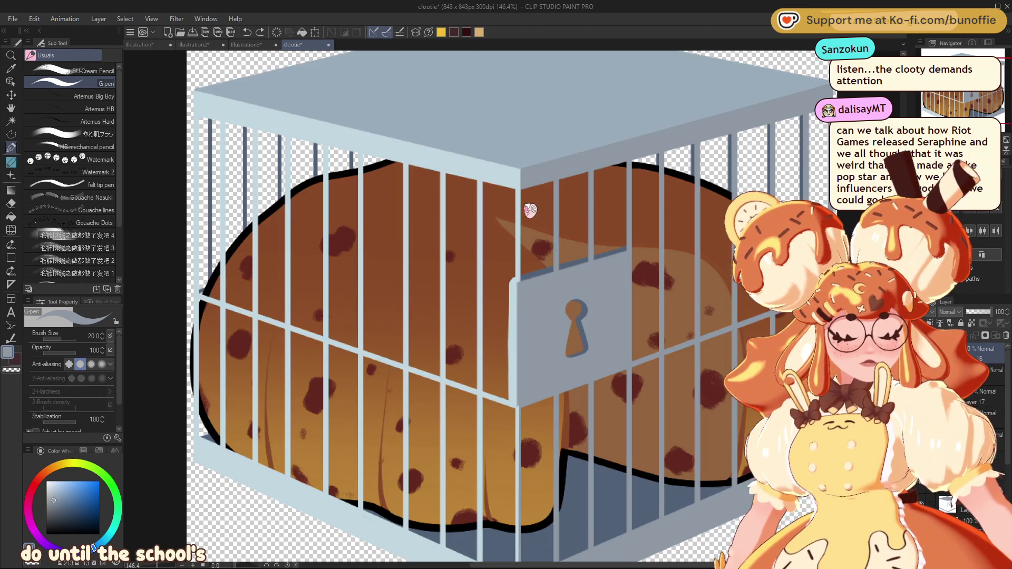
pyautogui.hotkey('ctrl', 's')
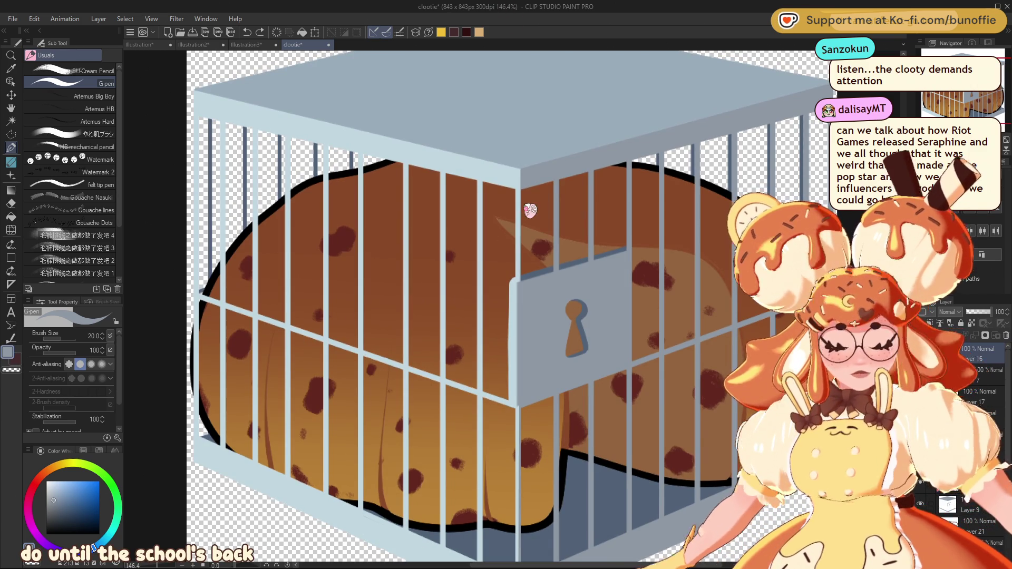
pyautogui.click(329, 45)
pyautogui.click(139, 45)
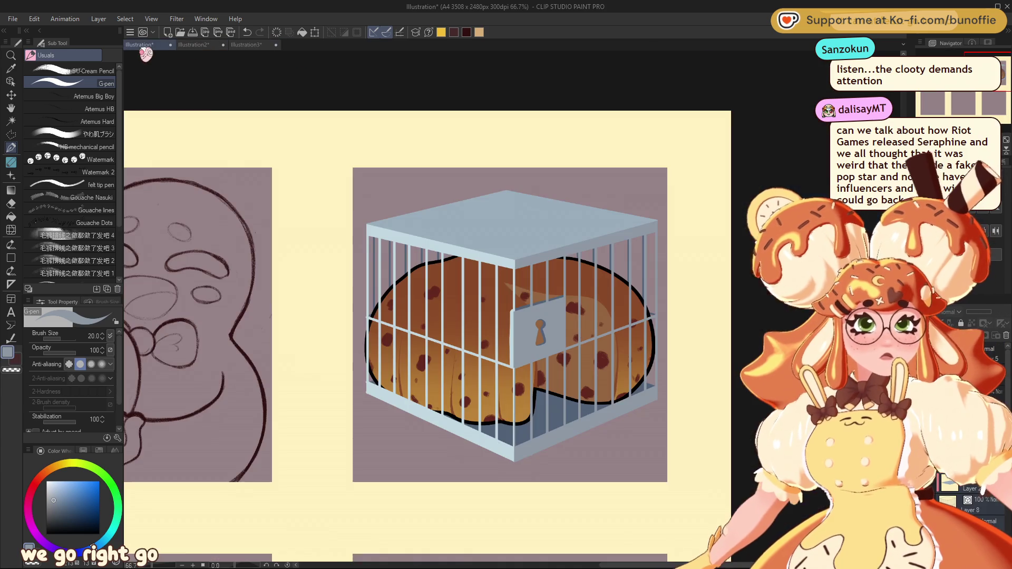
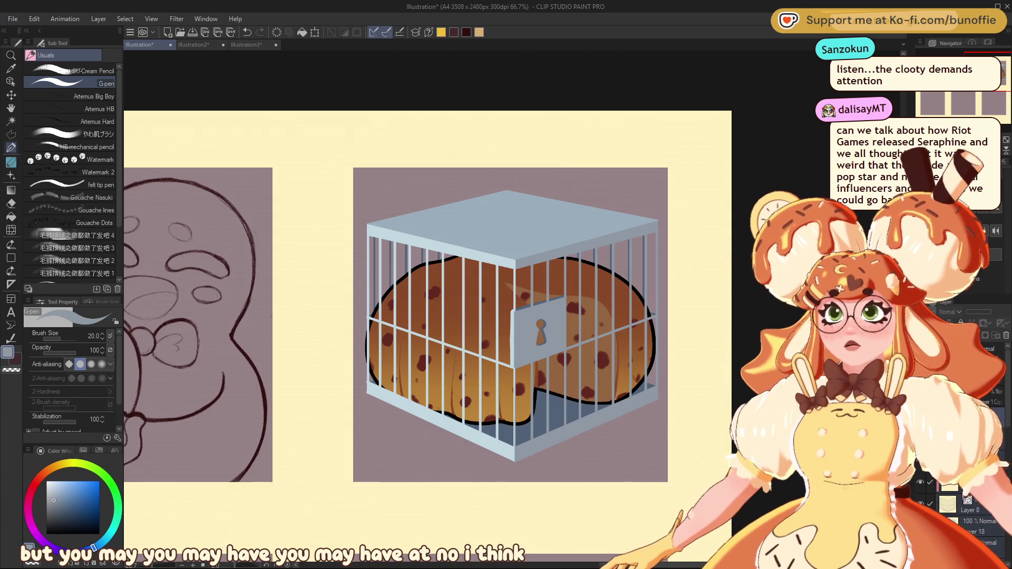
# Step: Pan down the sheet and centre the gingerbread sketch panel beside the caged clootie panel
pyautogui.hscroll(-1, 442, 340)
pyautogui.hscroll(-1, 442, 324)
pyautogui.moveTo(441, 324)
pyautogui.mouseDown()
pyautogui.moveTo(476, 290)
pyautogui.moveTo(496, 304)
pyautogui.mouseUp()
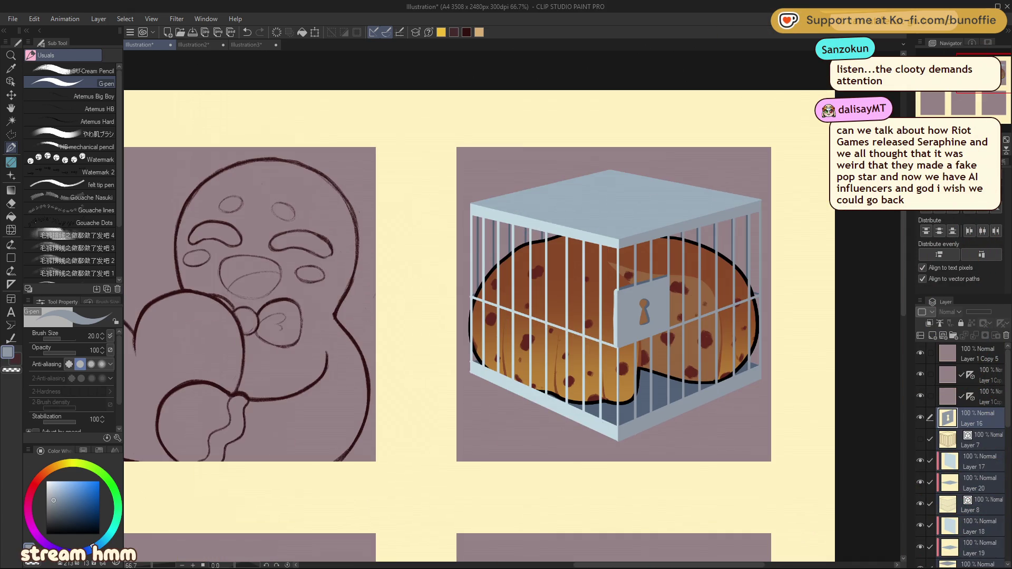
pyautogui.moveTo(506, 284); pyautogui.dragTo(699, 250)
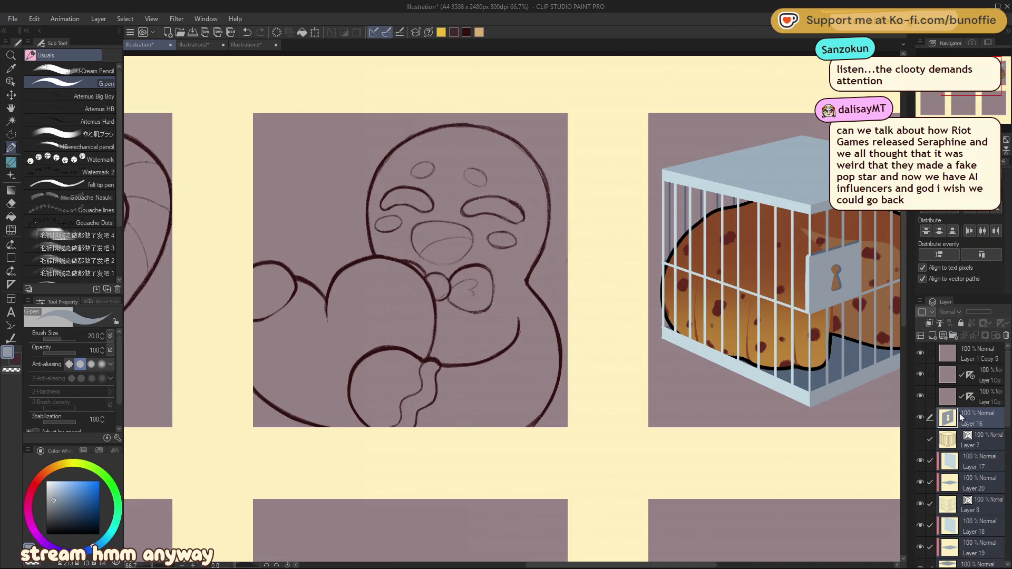
# Step: Group the cage artwork layers into a new folder, collapse and hide it, then select Layer 4
pyautogui.moveTo(1005, 398)
pyautogui.mouseDown()
pyautogui.moveTo(1000, 504)
pyautogui.moveTo(989, 486)
pyautogui.mouseUp()
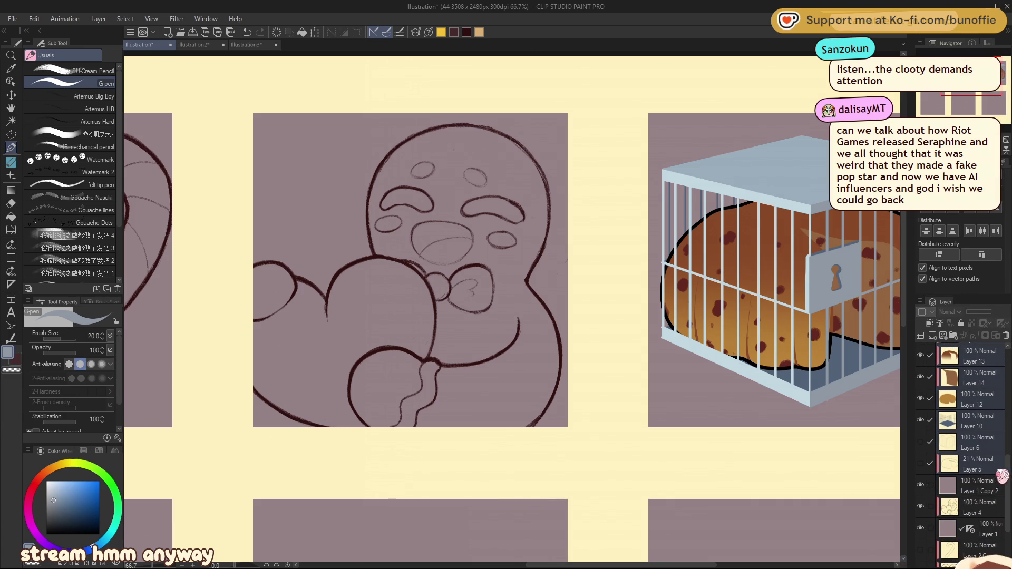
pyautogui.scroll(5, 983, 486)
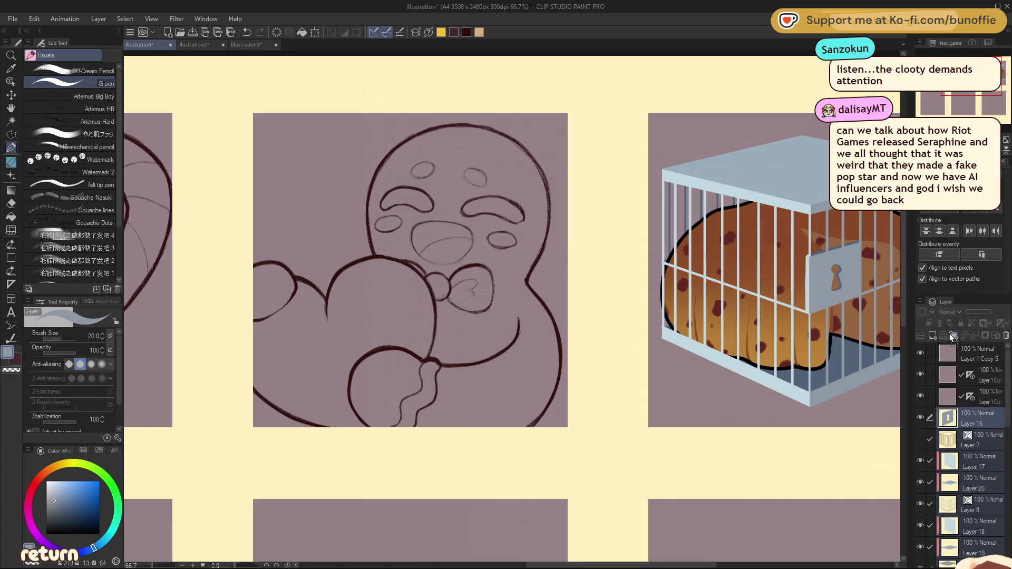
pyautogui.click(953, 335)
pyautogui.click(939, 416)
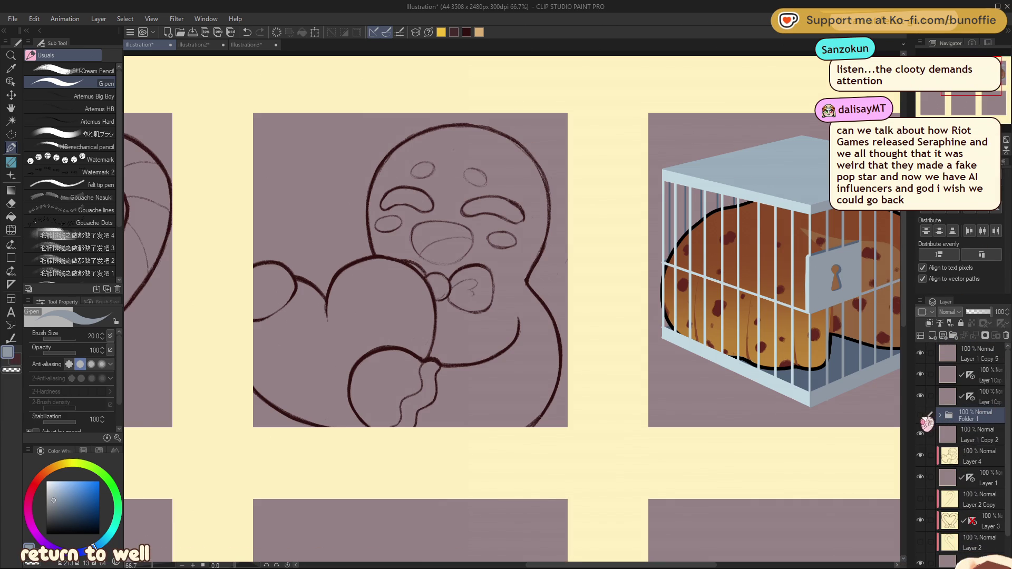
pyautogui.click(921, 415)
pyautogui.click(973, 463)
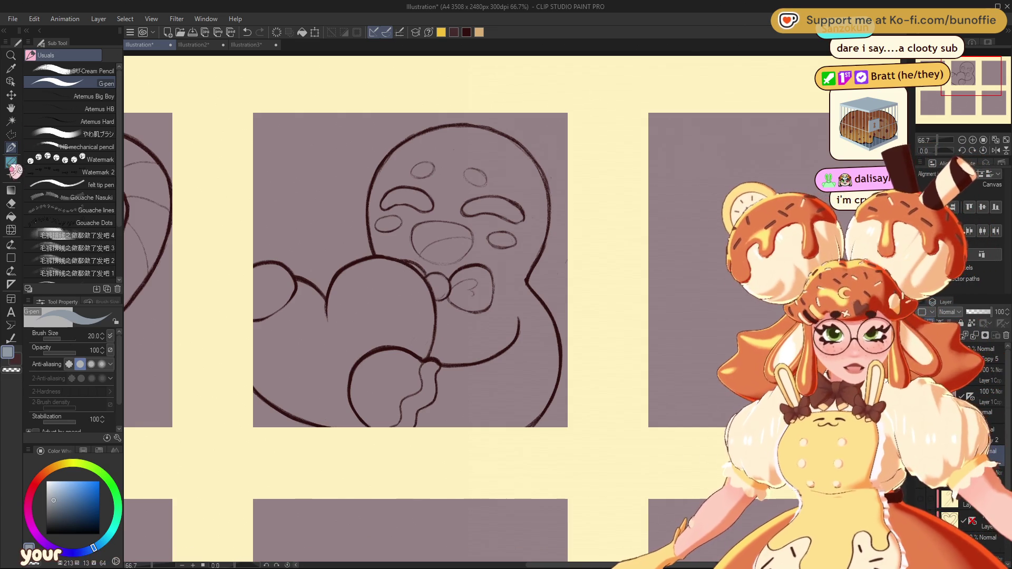
# Step: With the SU-Cream Pencil in dark red, undo the stray stroke and redraw the bow's bottom line
pyautogui.click(90, 70)
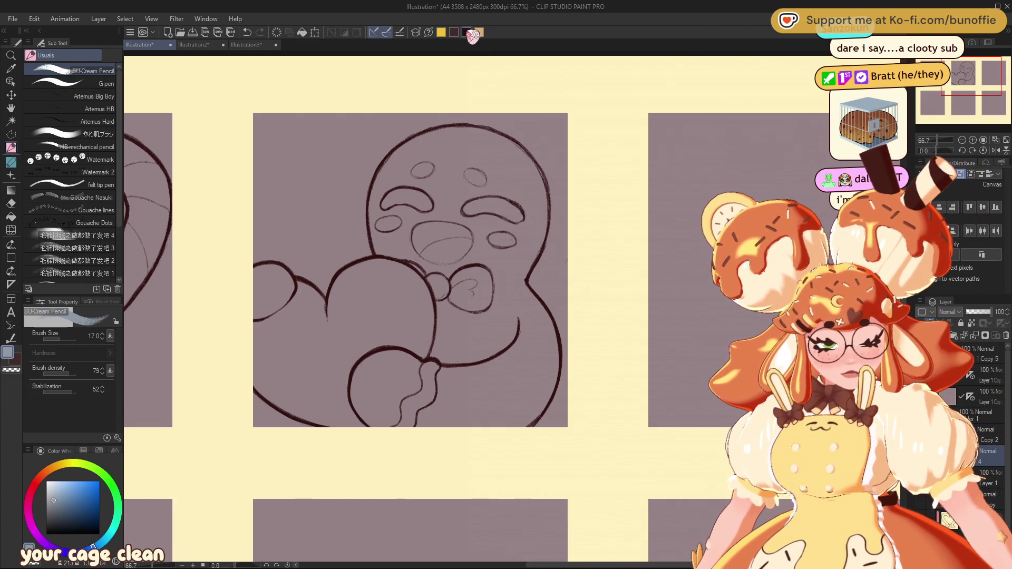
pyautogui.click(467, 32)
pyautogui.moveTo(974, 74)
pyautogui.mouseDown()
pyautogui.moveTo(961, 71)
pyautogui.moveTo(972, 67)
pyautogui.mouseUp()
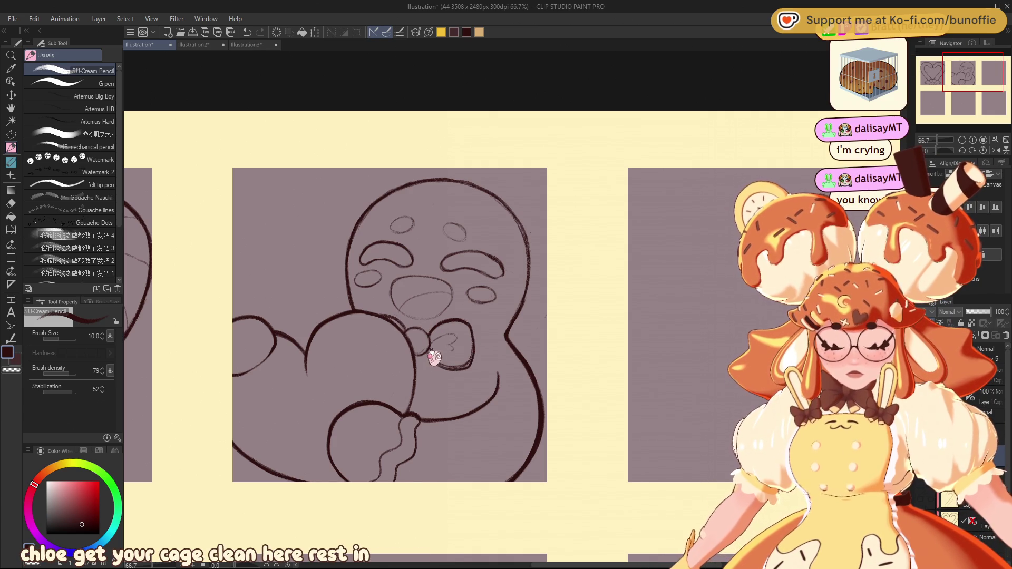
pyautogui.hotkey('ctrl', 'z')
pyautogui.moveTo(436, 363); pyautogui.dragTo(467, 365)
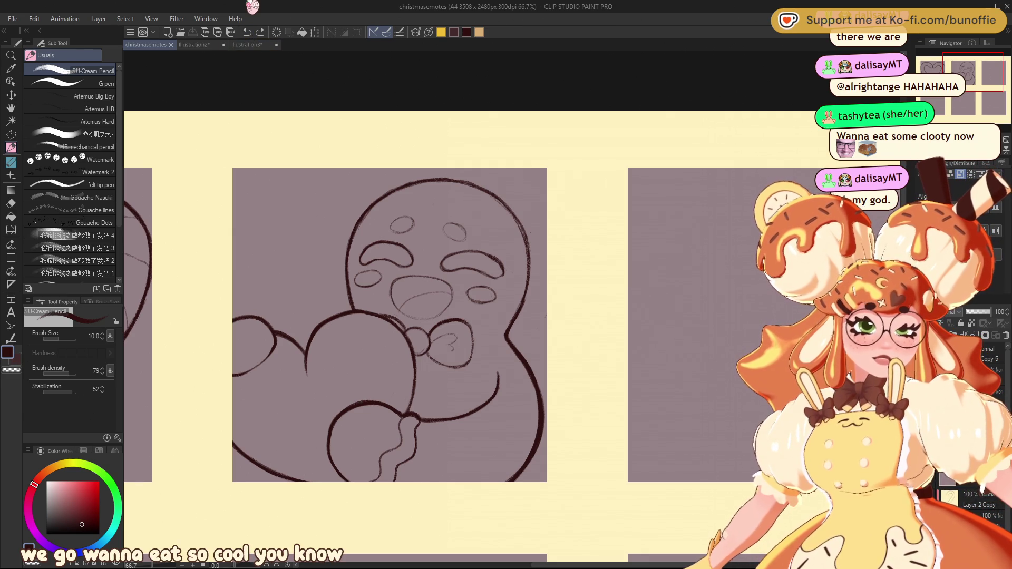
# Step: View the Illustration2 reference photo, then return to the clootie emote document
pyautogui.click(211, 46)
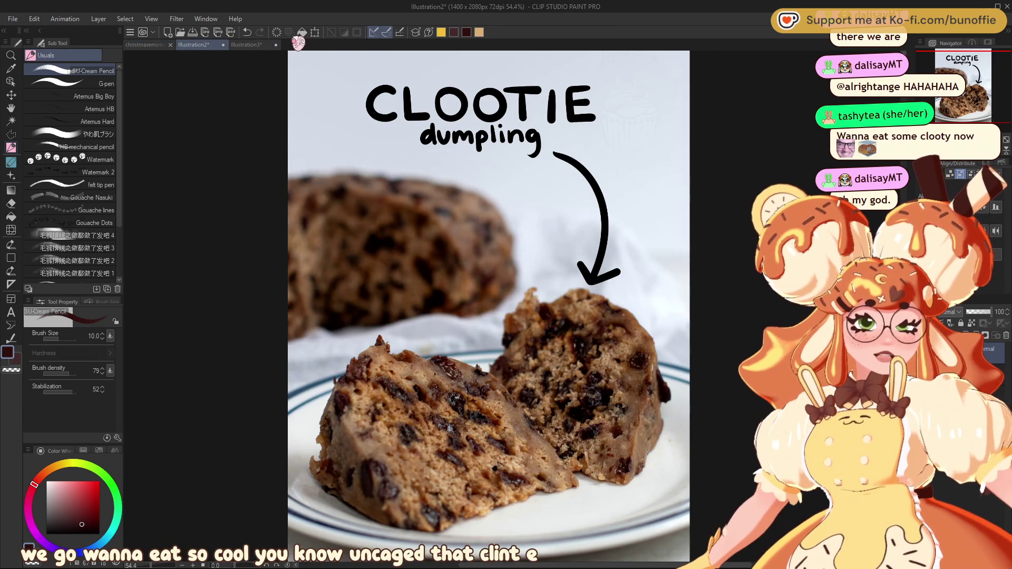
pyautogui.click(251, 45)
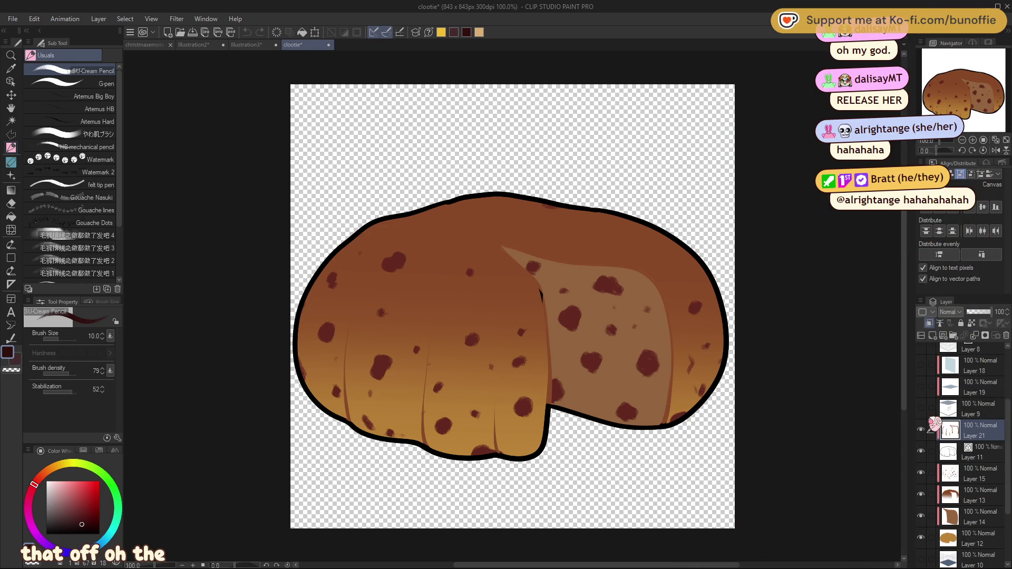
# Step: Sample the dumpling's brown colour and return to the inking pen
pyautogui.keyDown('alt'); pyautogui.click(548, 317); pyautogui.keyUp('alt')
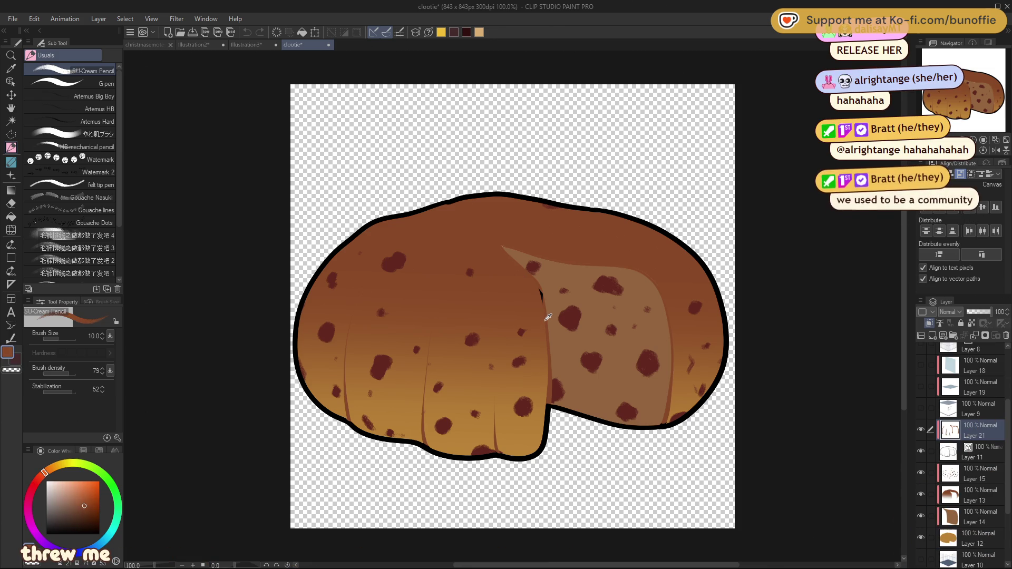
pyautogui.click(11, 149)
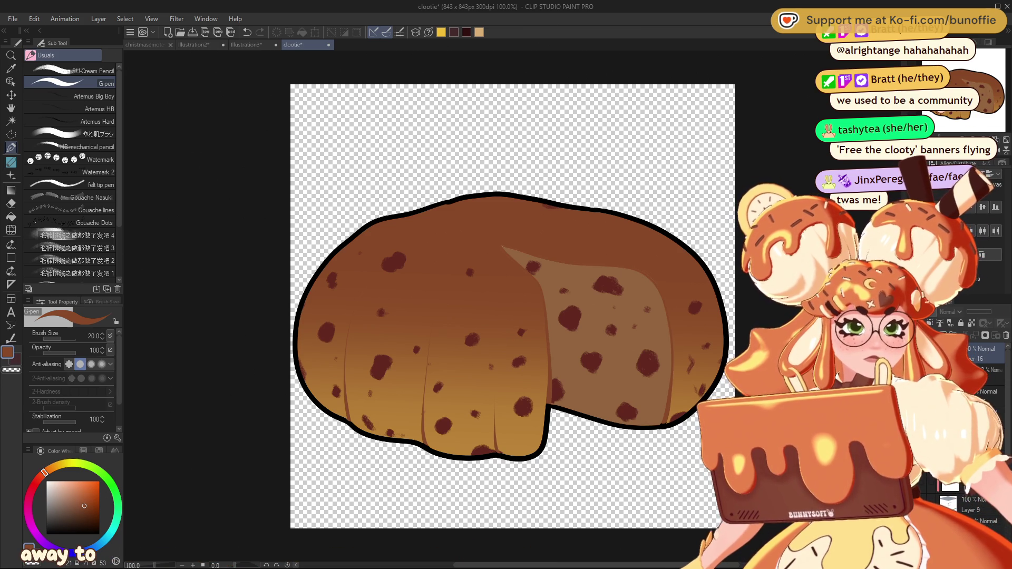
pyautogui.hotkey('ctrl', 'shift', 'u')
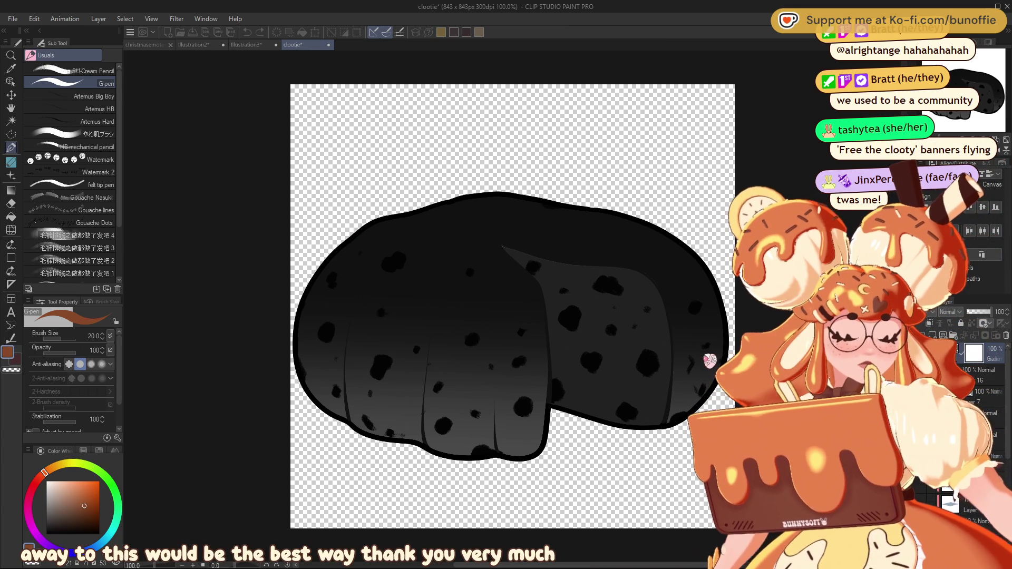
pyautogui.hotkey('ctrl', 'z')
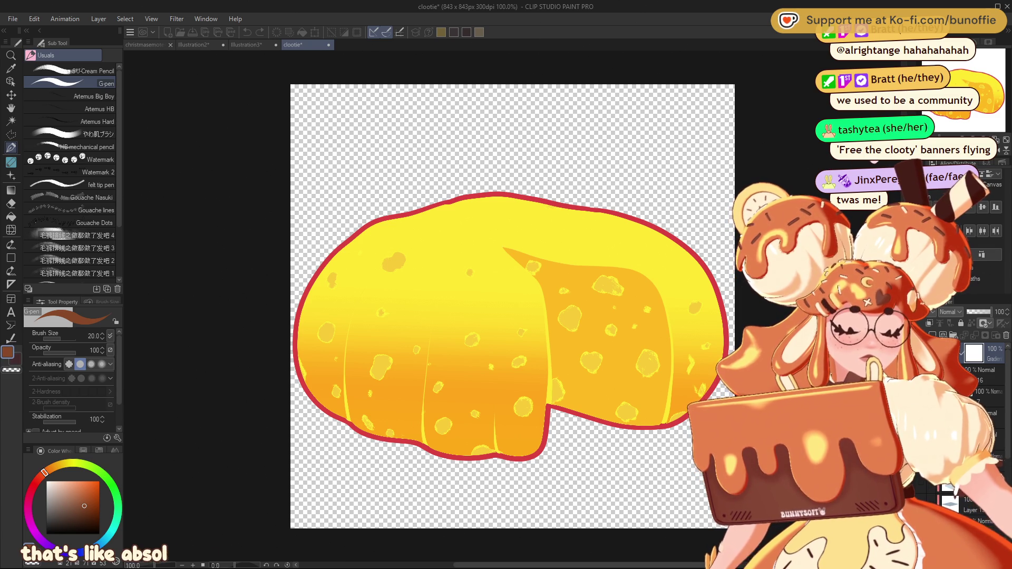
pyautogui.hotkey('ctrl', 'z')
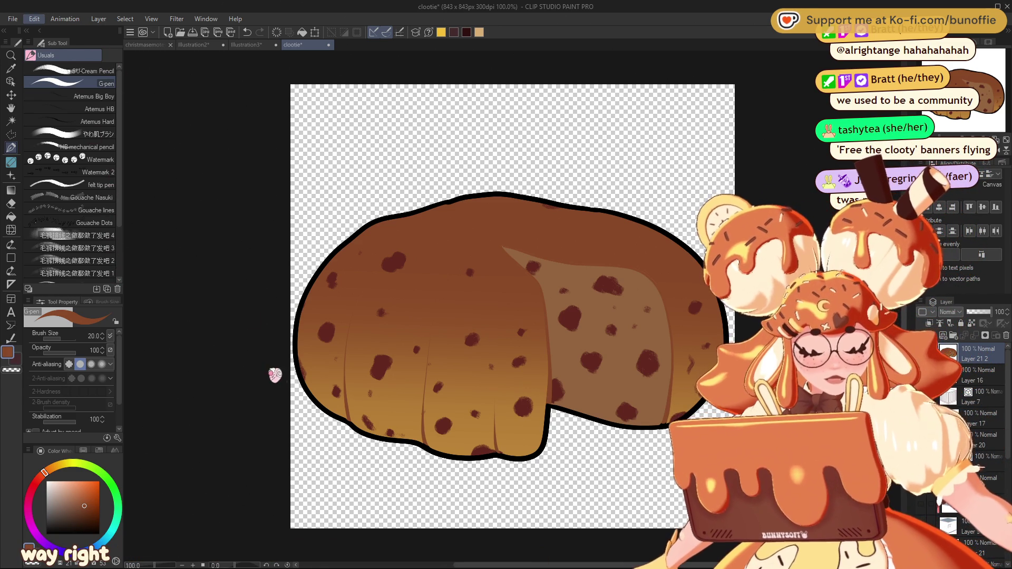
pyautogui.moveTo(275, 390); pyautogui.dragTo(273, 386)
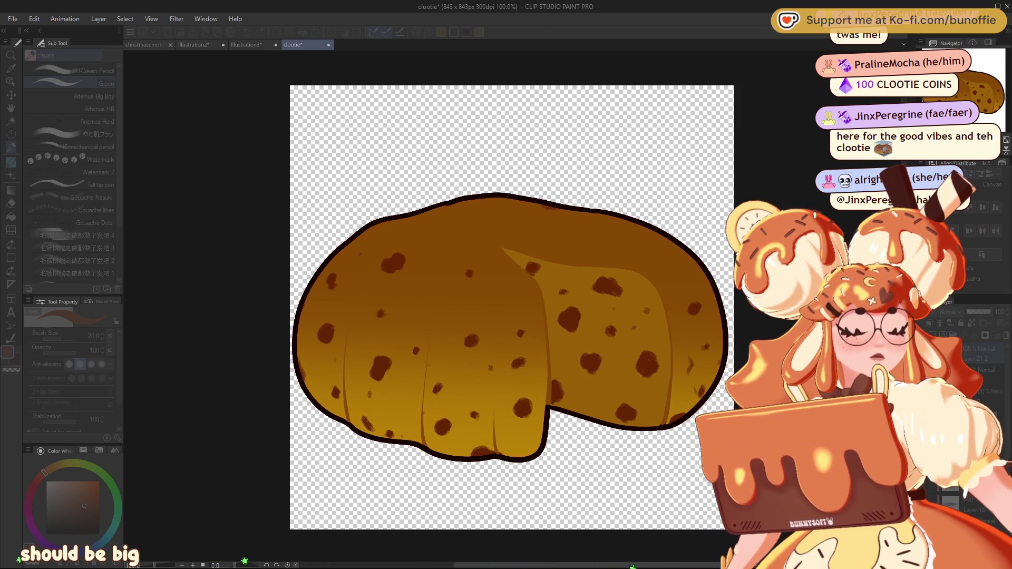
# Step: Compare golden and brown recolours via undo/redo, settling on the slightly darker golden fill and outline
pyautogui.hotkey('ctrl', 'z')
pyautogui.hotkey('ctrl', 'y')
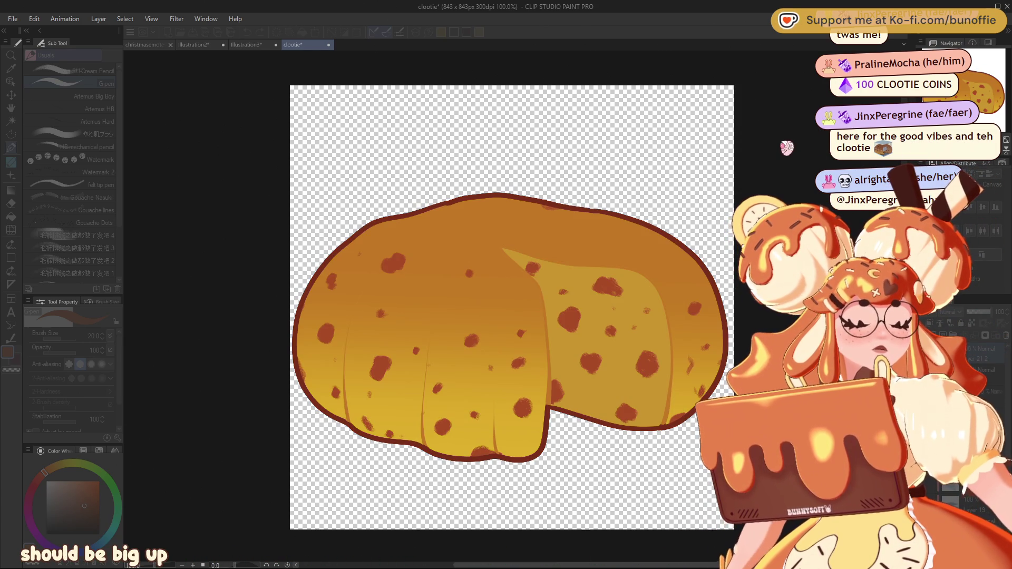
pyautogui.hotkey('ctrl', 'z')
pyautogui.hotkey('ctrl', 'z')
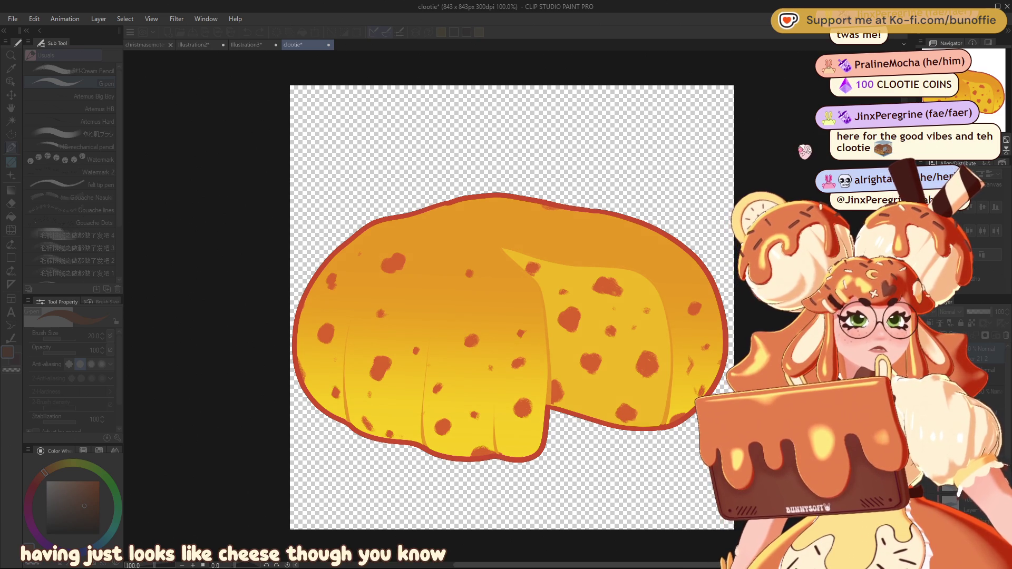
pyautogui.hotkey('ctrl', 'z')
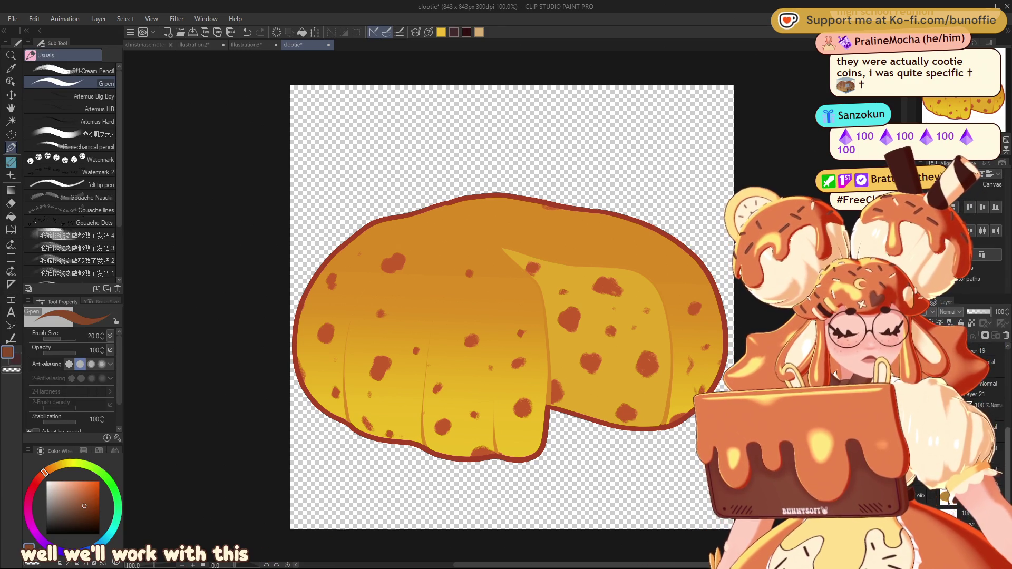
# Step: Show the black line art layer with its fold lines
pyautogui.scroll(-2, 980, 400)
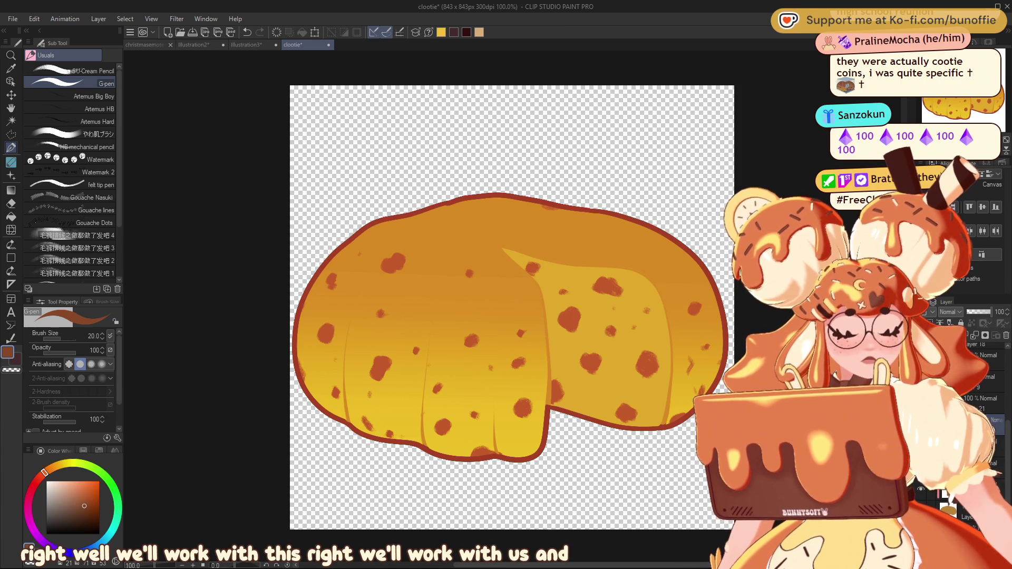
pyautogui.scroll(-2, 980, 421)
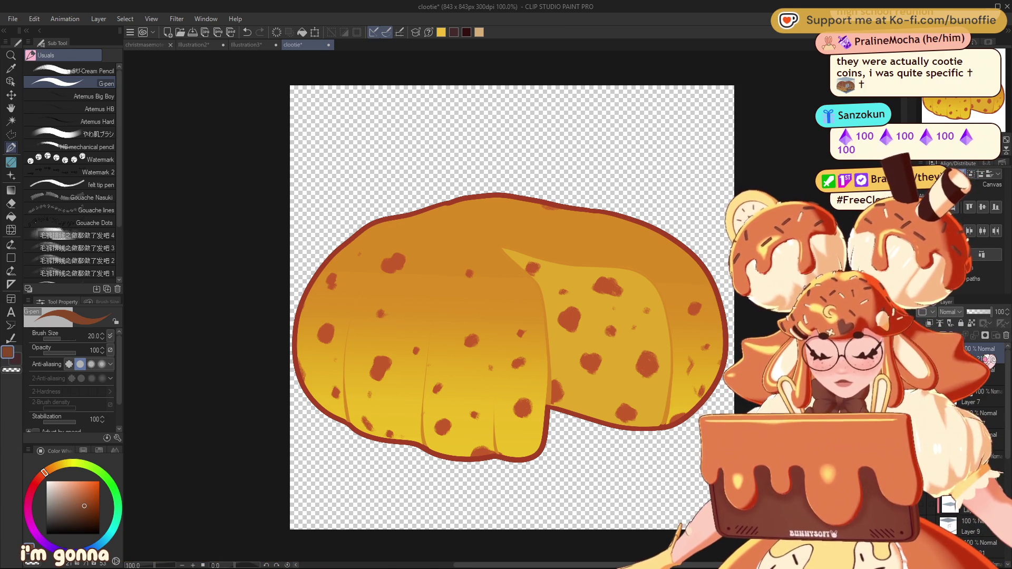
pyautogui.click(968, 349)
# Step: Duplicate the line art layer and erase stray fold-line ends and the wedge's outline
pyautogui.click(979, 344)
pyautogui.press('e')
pyautogui.moveTo(375, 274); pyautogui.dragTo(363, 322)
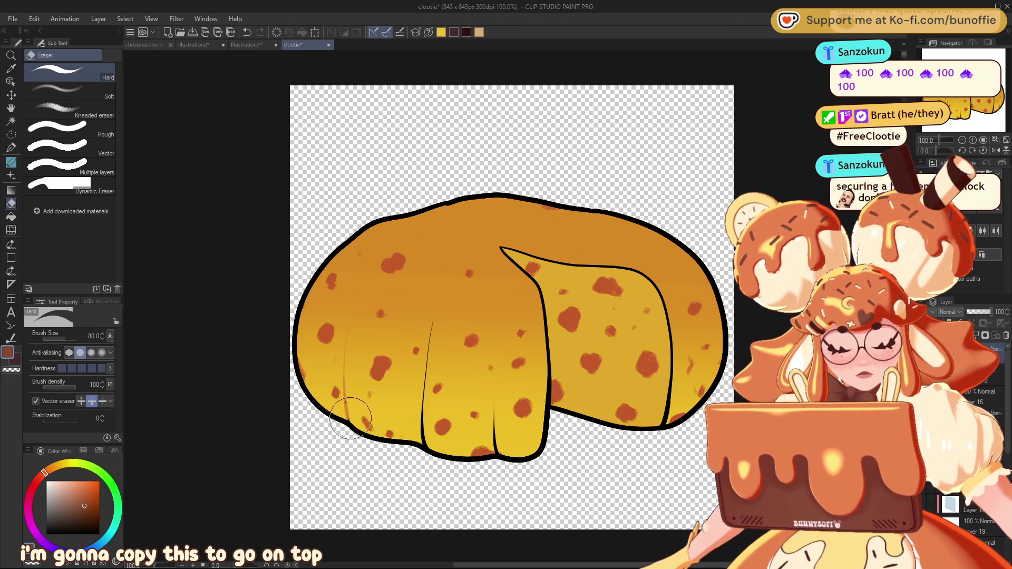
pyautogui.moveTo(401, 416)
pyautogui.mouseDown()
pyautogui.moveTo(424, 429)
pyautogui.moveTo(417, 420)
pyautogui.moveTo(452, 275)
pyautogui.mouseUp()
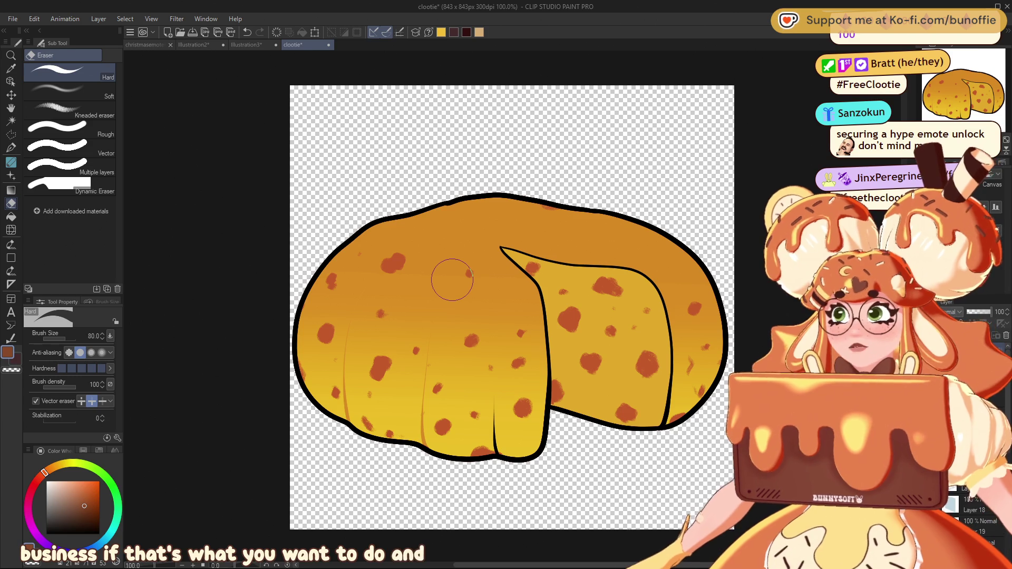
pyautogui.moveTo(493, 243)
pyautogui.mouseDown()
pyautogui.moveTo(543, 332)
pyautogui.moveTo(545, 396)
pyautogui.mouseUp()
pyautogui.moveTo(501, 253)
pyautogui.mouseDown()
pyautogui.moveTo(630, 266)
pyautogui.moveTo(671, 403)
pyautogui.moveTo(657, 422)
pyautogui.mouseUp()
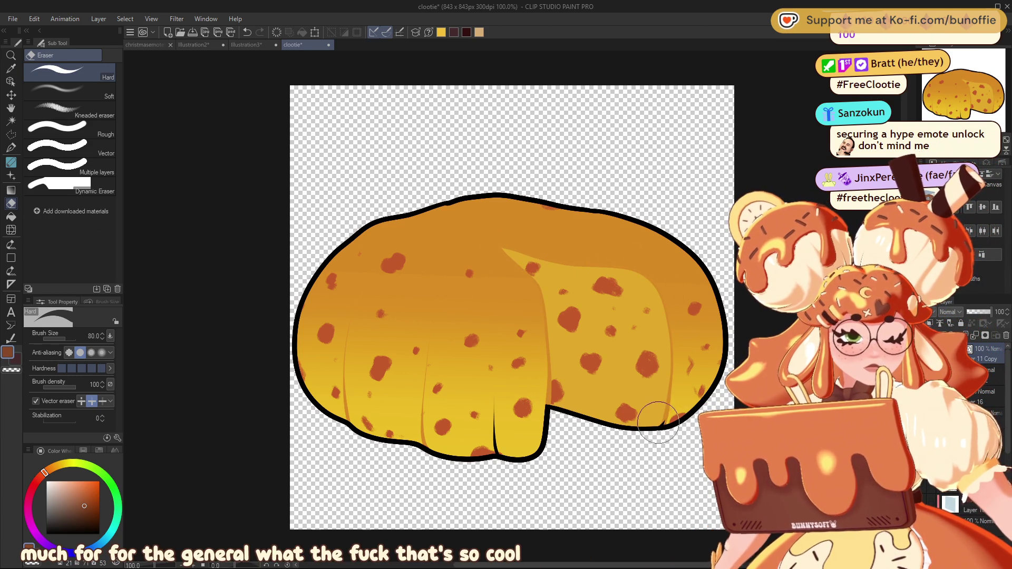
pyautogui.moveTo(491, 411); pyautogui.dragTo(498, 451)
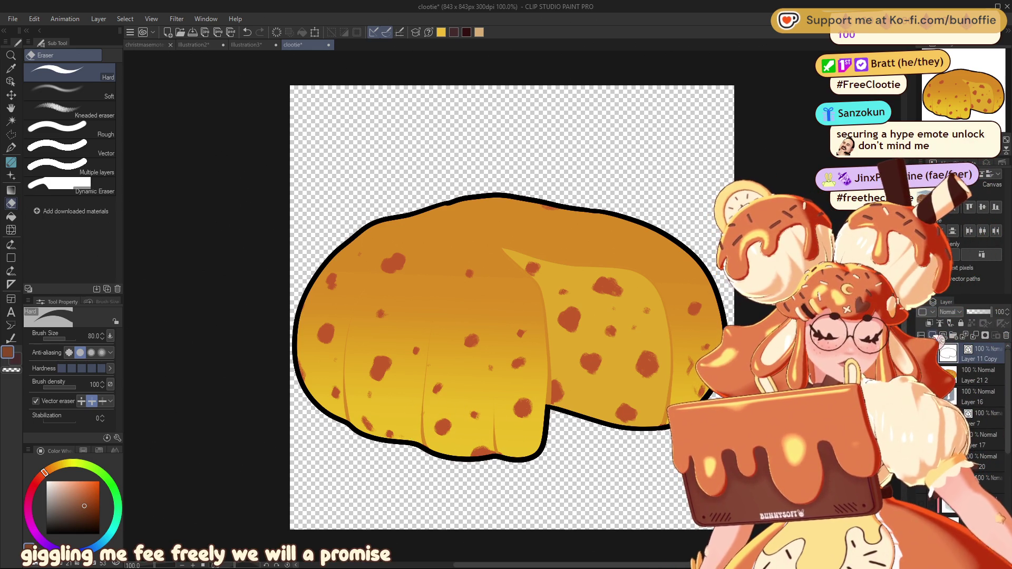
# Step: Add a new layer above the artwork and pick a near-white cream colour
pyautogui.click(932, 335)
pyautogui.click(54, 481)
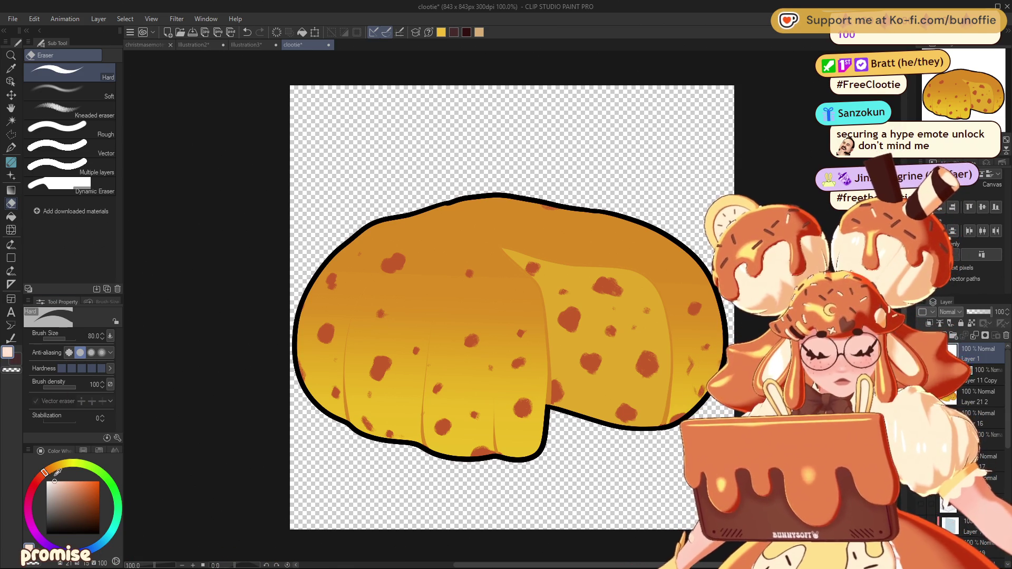
pyautogui.click(13, 176)
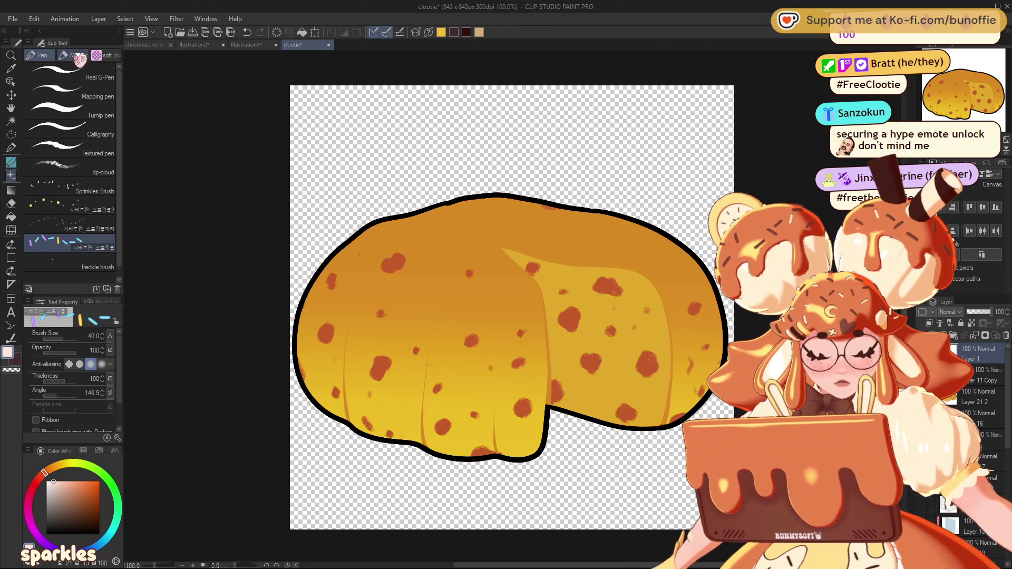
# Step: Tint the cream toward yellow and draw a mirrored four-point sparkle using a symmetrical ruler
pyautogui.click(110, 55)
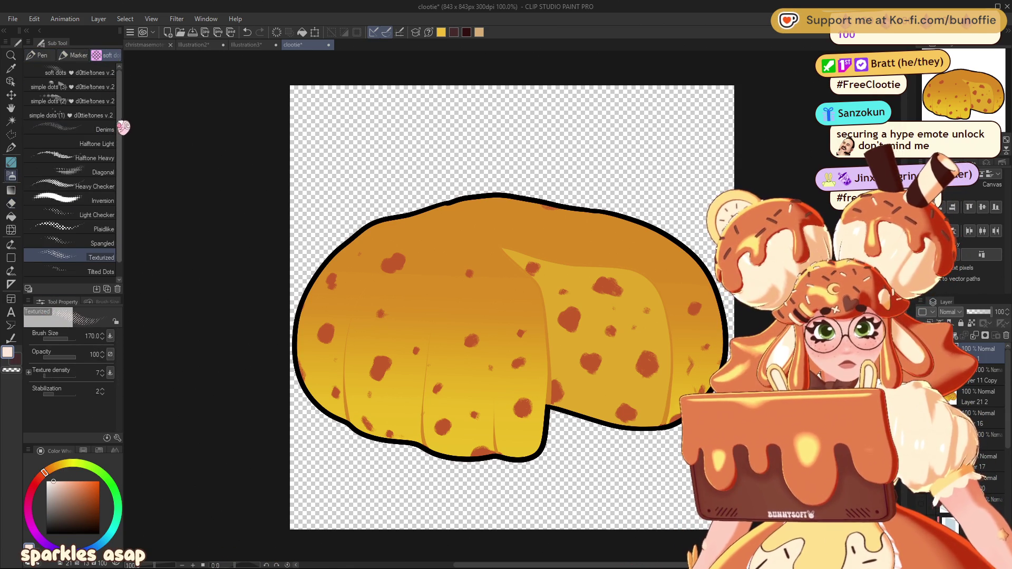
pyautogui.click(41, 56)
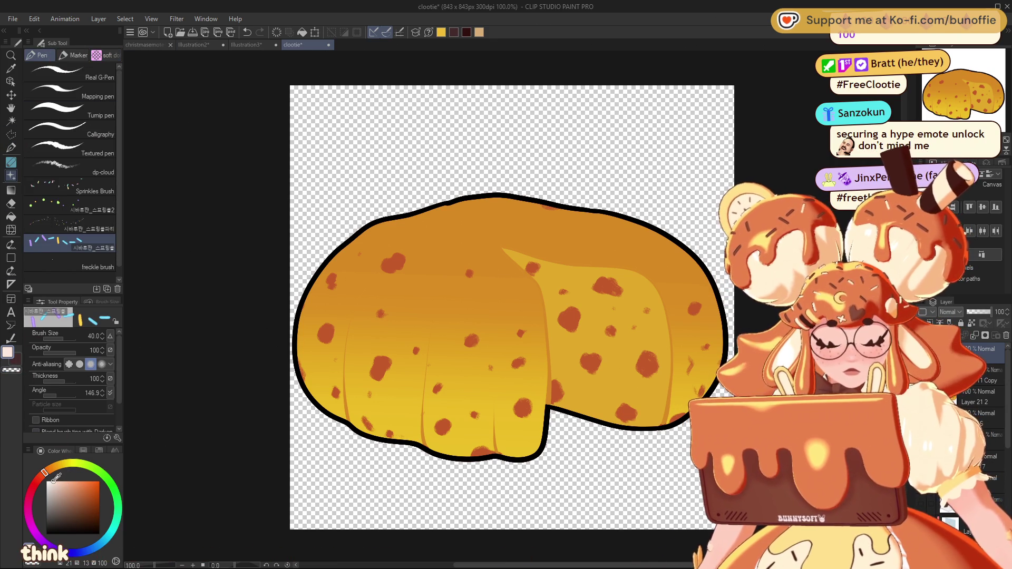
pyautogui.click(64, 464)
pyautogui.click(54, 482)
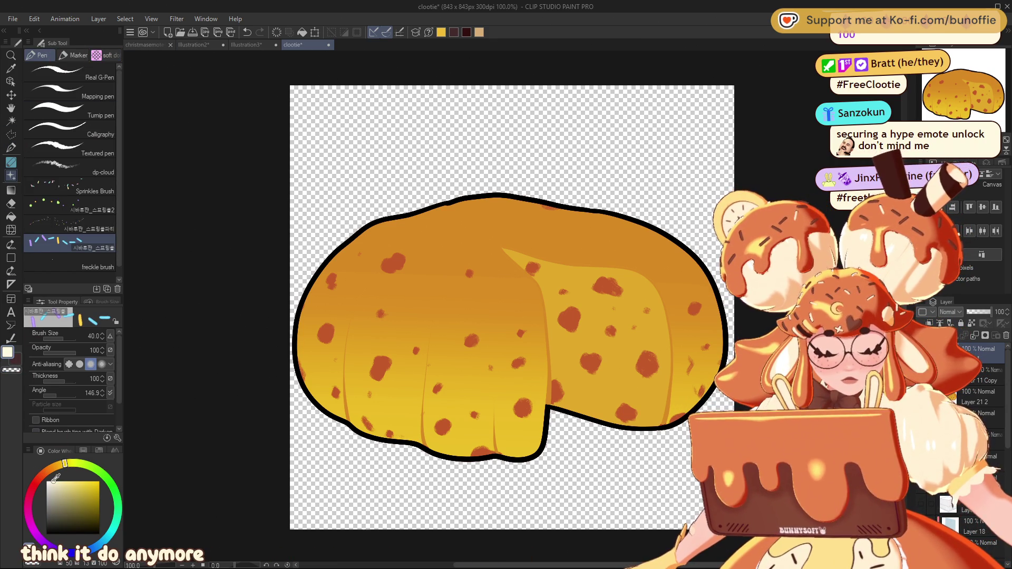
pyautogui.click(12, 286)
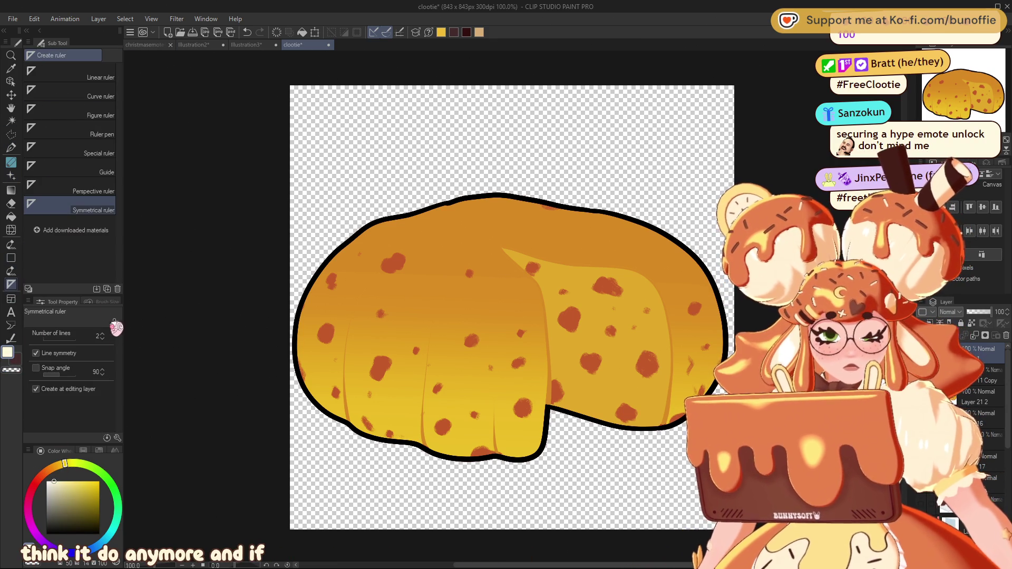
pyautogui.moveTo(598, 214); pyautogui.dragTo(600, 137)
pyautogui.click(11, 148)
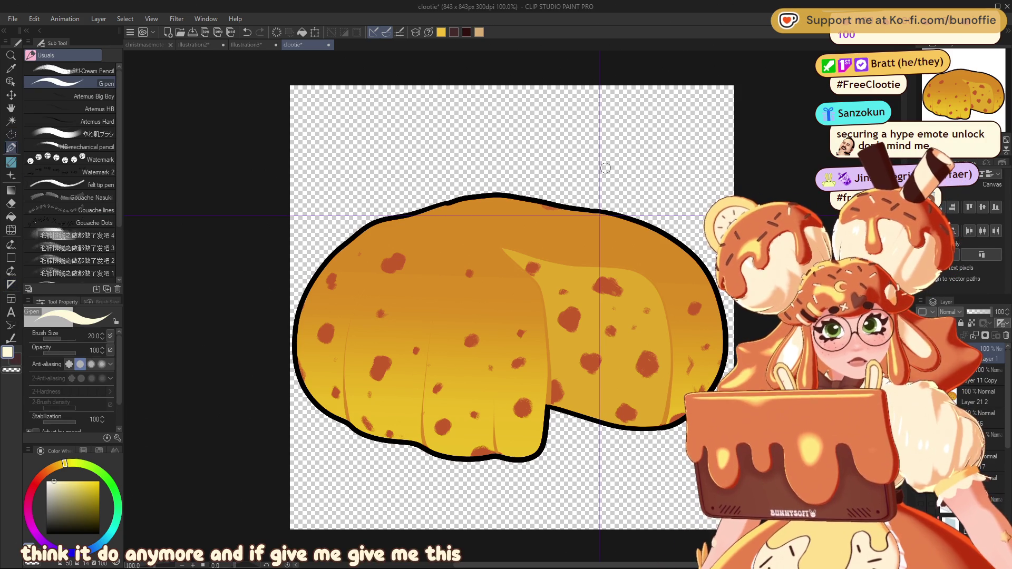
pyautogui.moveTo(599, 169)
pyautogui.mouseDown()
pyautogui.moveTo(565, 216)
pyautogui.moveTo(599, 218)
pyautogui.mouseUp()
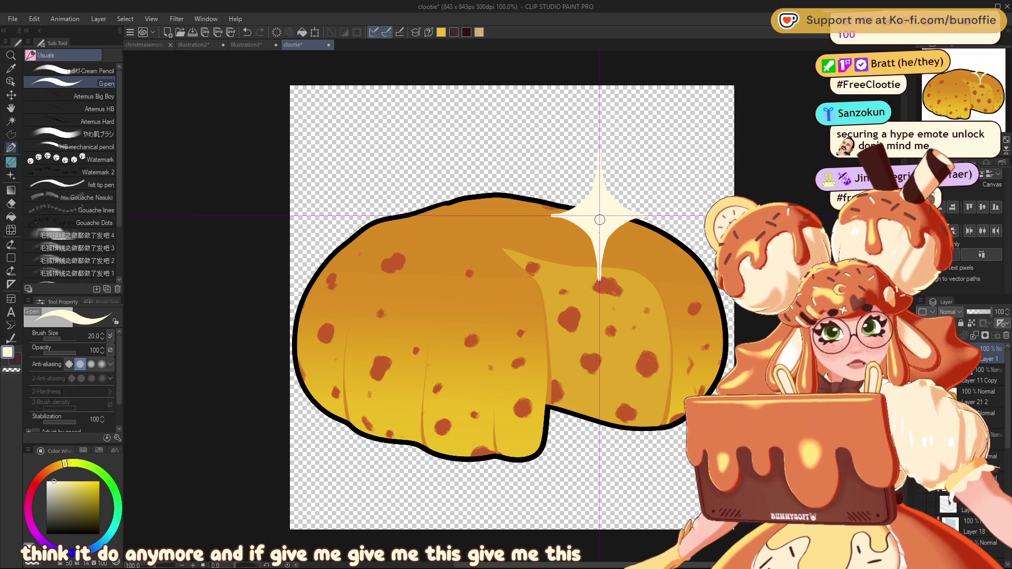
# Step: Tidy the sparkle: trim its bottom drip and top tip, lengthen its bottom and left points
pyautogui.press('c')
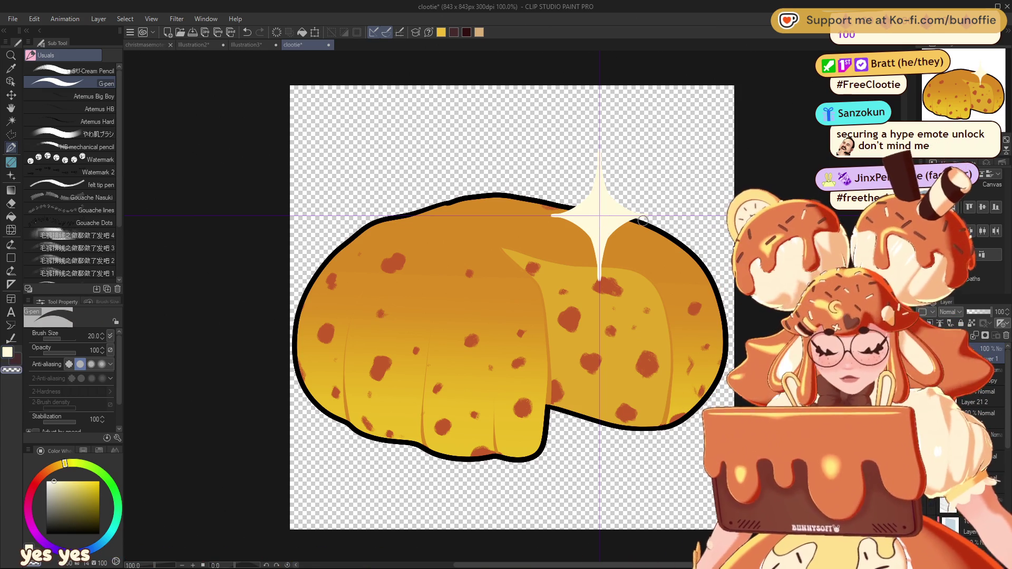
pyautogui.moveTo(603, 260); pyautogui.dragTo(599, 285)
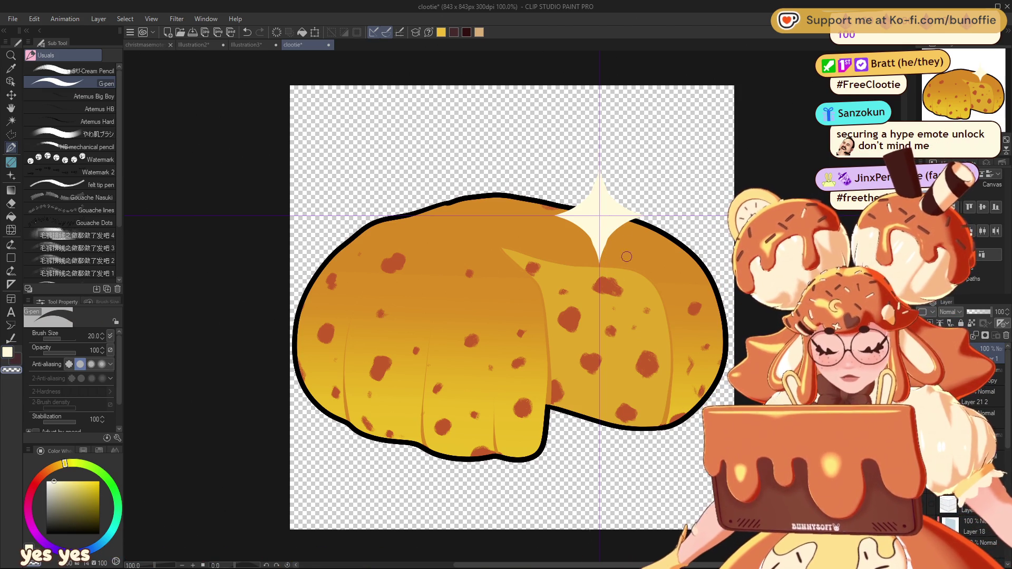
pyautogui.press('c')
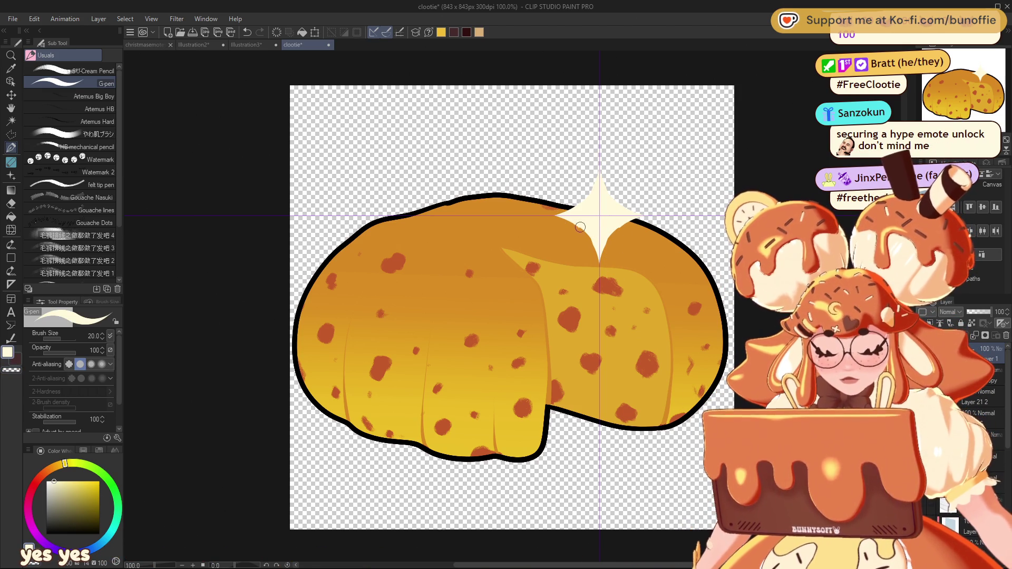
pyautogui.moveTo(600, 276); pyautogui.dragTo(600, 254)
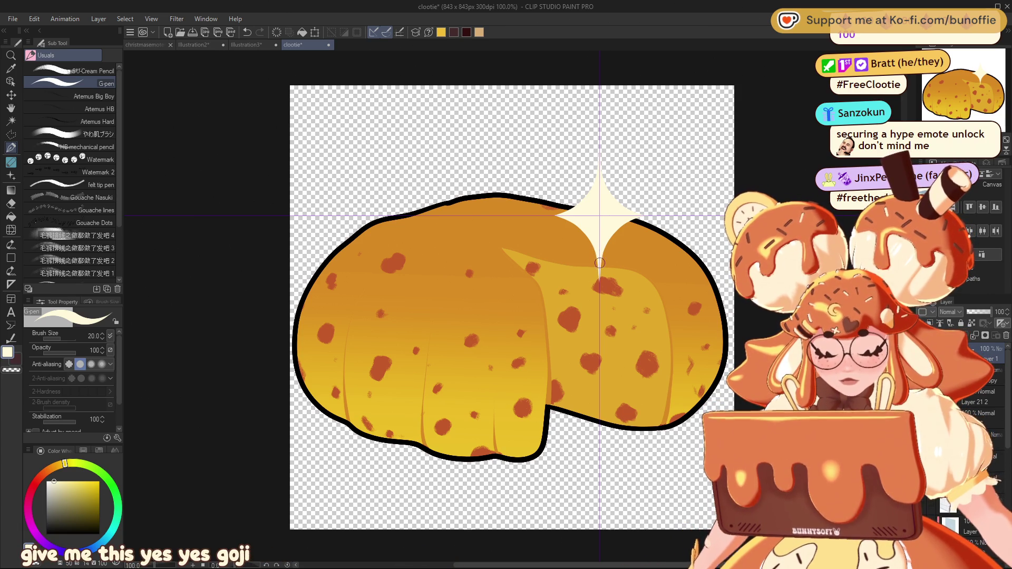
pyautogui.moveTo(575, 215); pyautogui.dragTo(526, 218)
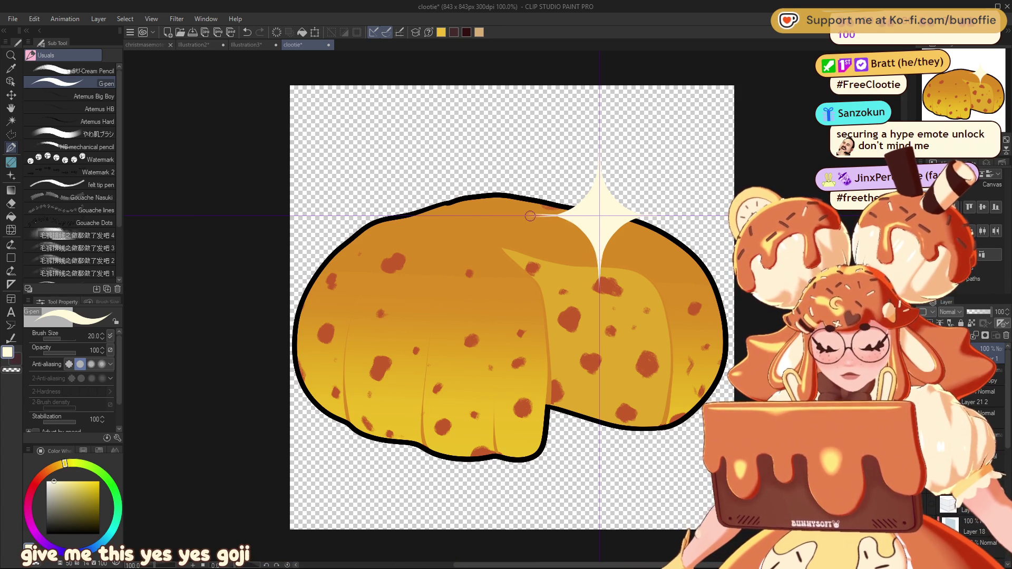
pyautogui.press('c')
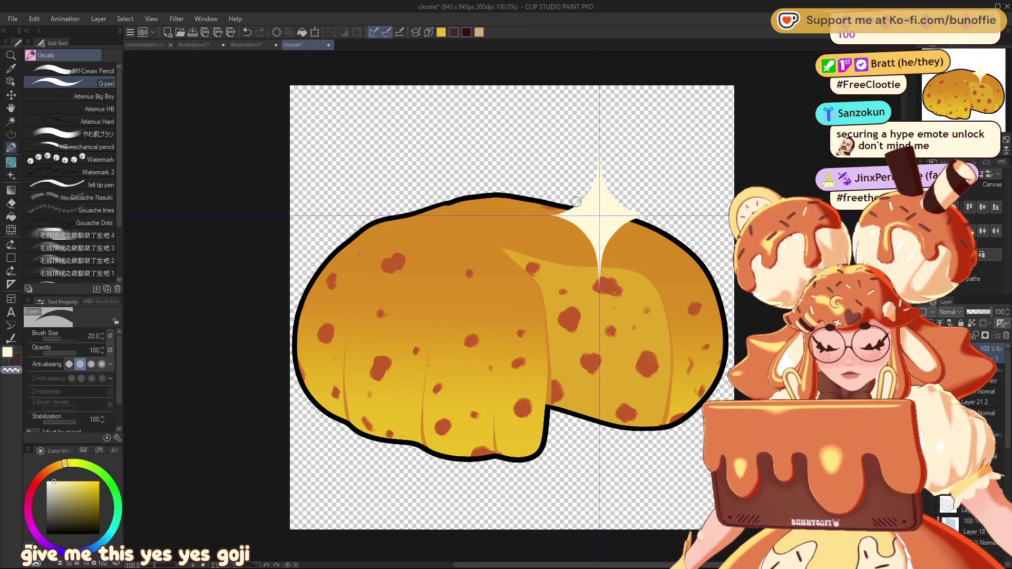
# Step: Move the sparkle to the bun's upper-right edge and add a 52% copy on its left edge
pyautogui.press('k')
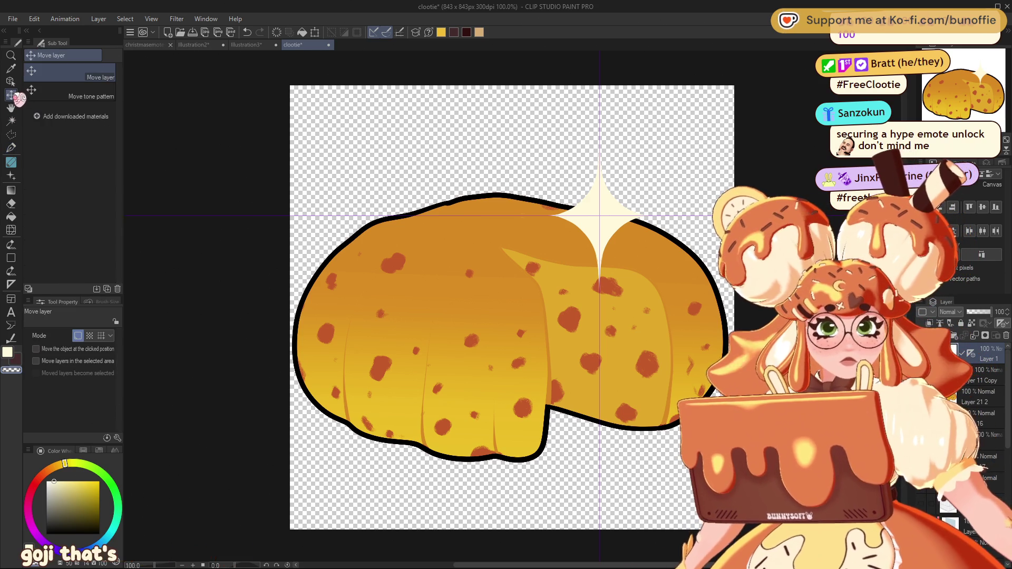
pyautogui.moveTo(615, 212)
pyautogui.mouseDown()
pyautogui.moveTo(632, 202)
pyautogui.moveTo(682, 210)
pyautogui.moveTo(695, 224)
pyautogui.moveTo(349, 261)
pyautogui.mouseUp()
pyautogui.hotkey('ctrl', 'c')
pyautogui.hotkey('ctrl', 'v')
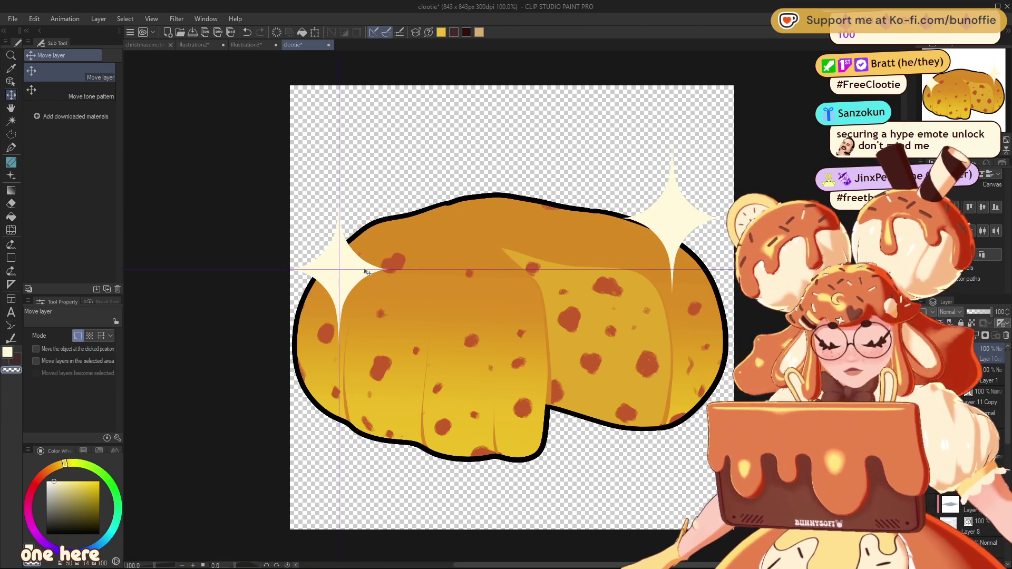
pyautogui.hotkey('ctrl', 't')
pyautogui.moveTo(418, 270)
pyautogui.mouseDown()
pyautogui.moveTo(380, 270)
pyautogui.moveTo(342, 300)
pyautogui.mouseUp()
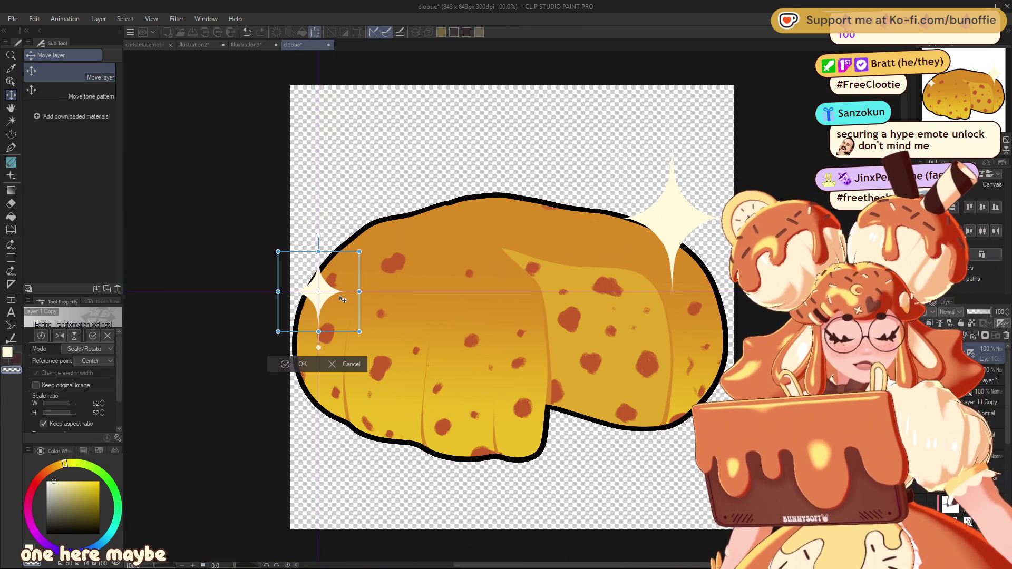
pyautogui.click(300, 364)
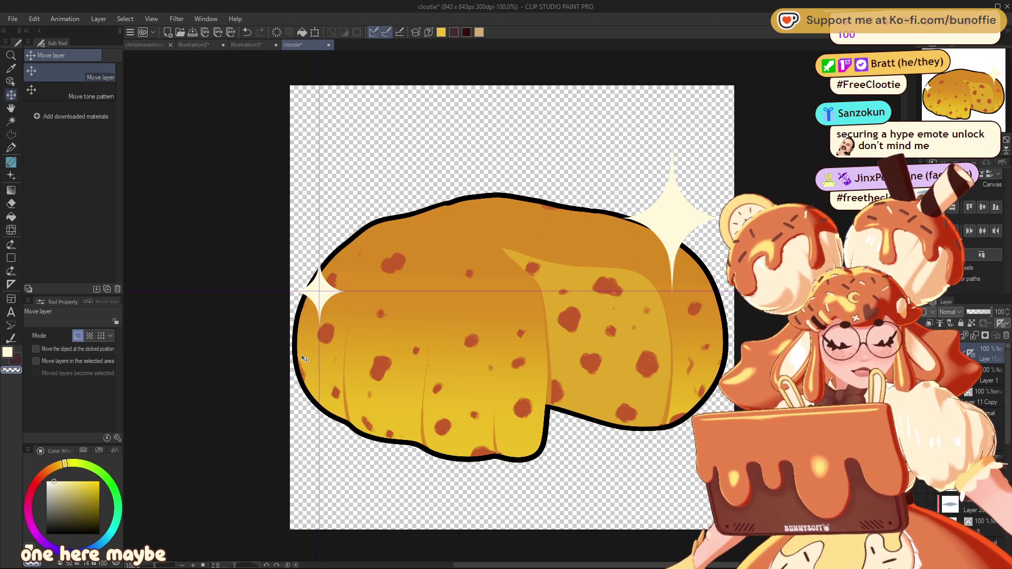
# Step: Select Layer 2 and sample the bun's yellow as the drawing colour
pyautogui.hotkey('ctrl', 'v')
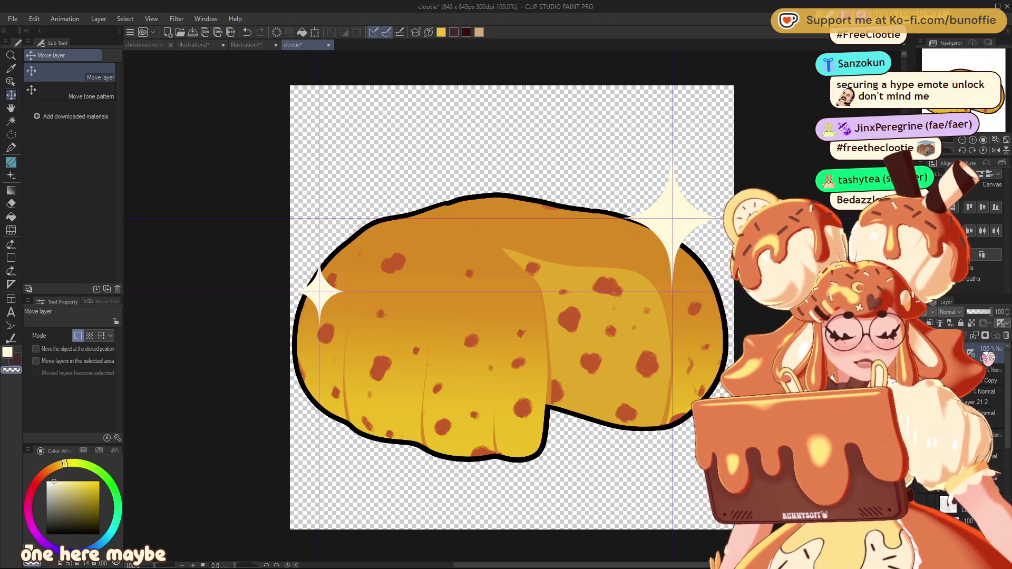
pyautogui.click(988, 359)
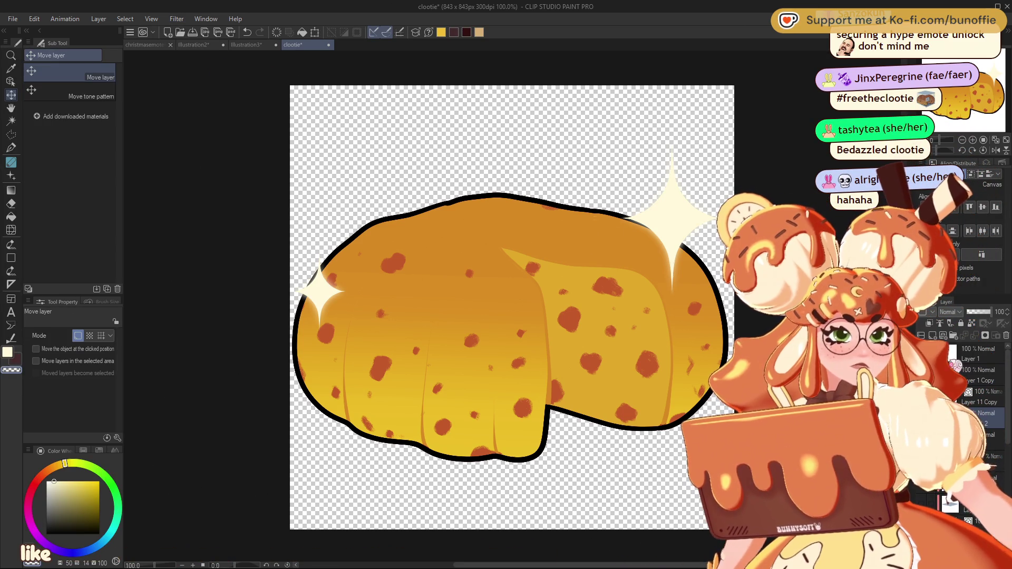
pyautogui.keyDown('alt'); pyautogui.click(411, 431); pyautogui.keyUp('alt')
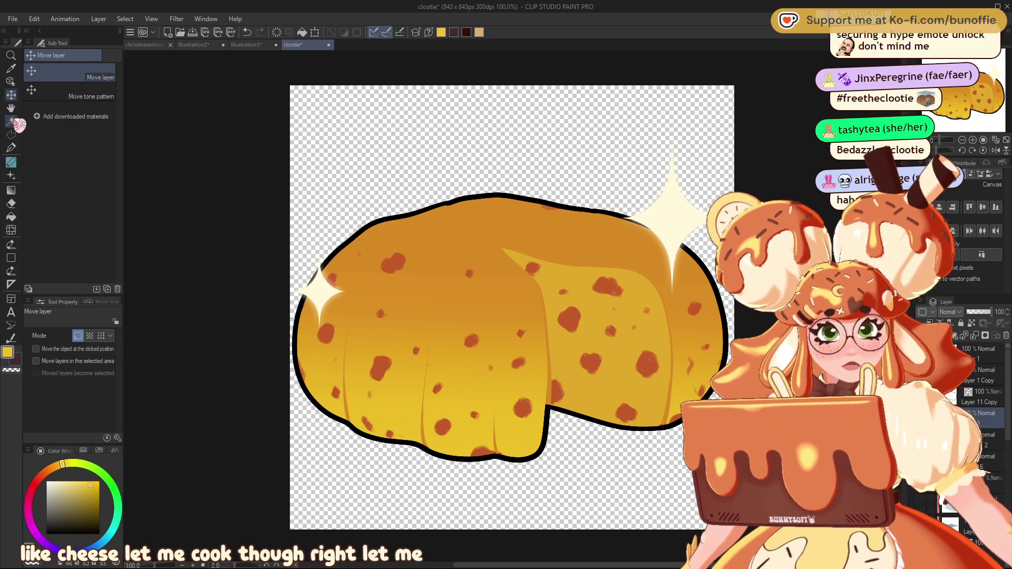
# Step: Choose the やわ肌ブラシ soft brush, then duplicate the spot layer to darken the fruit spots
pyautogui.click(11, 148)
pyautogui.click(95, 134)
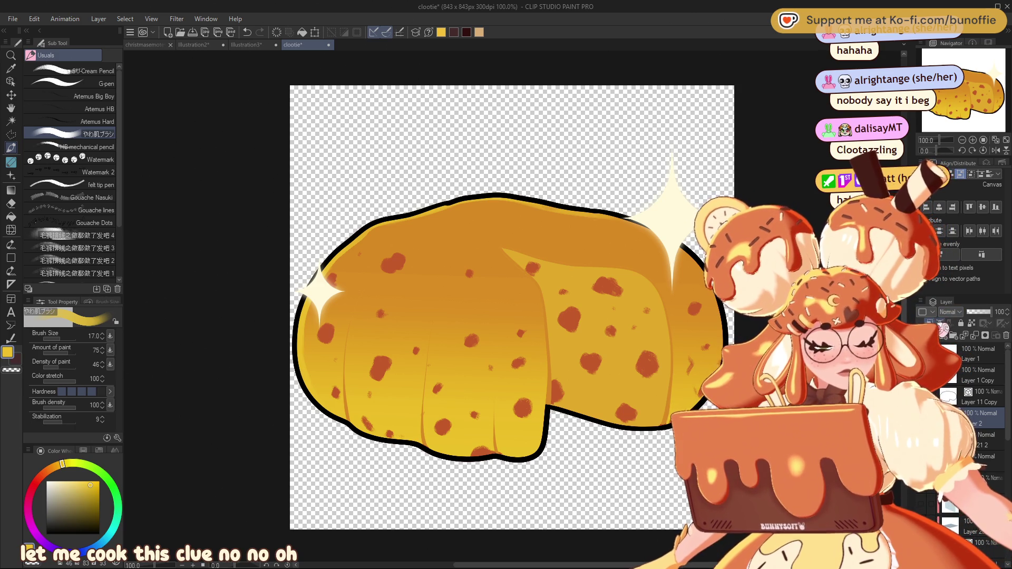
pyautogui.scroll(-1, 976, 401)
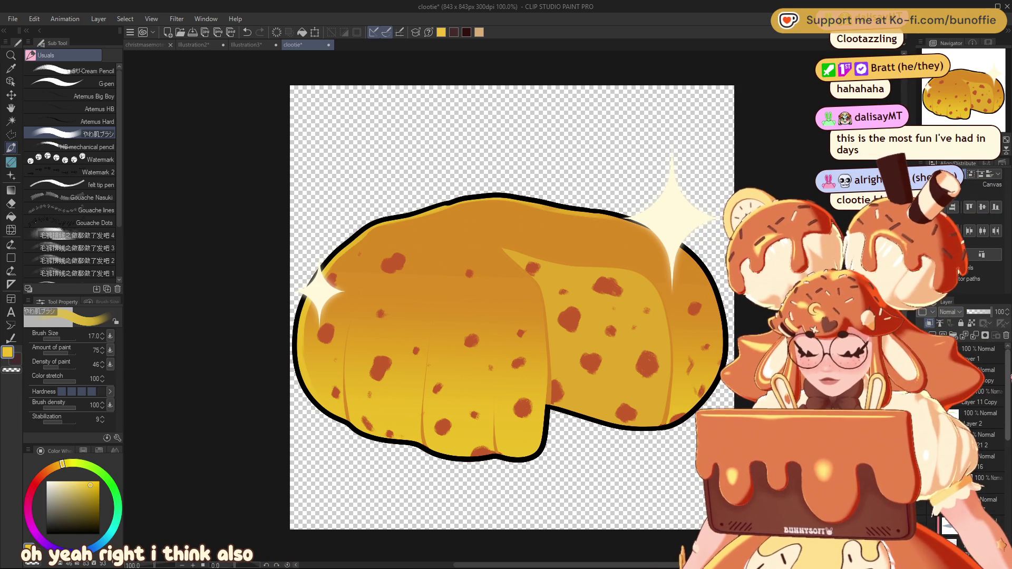
pyautogui.hotkey('ctrl', 'j')
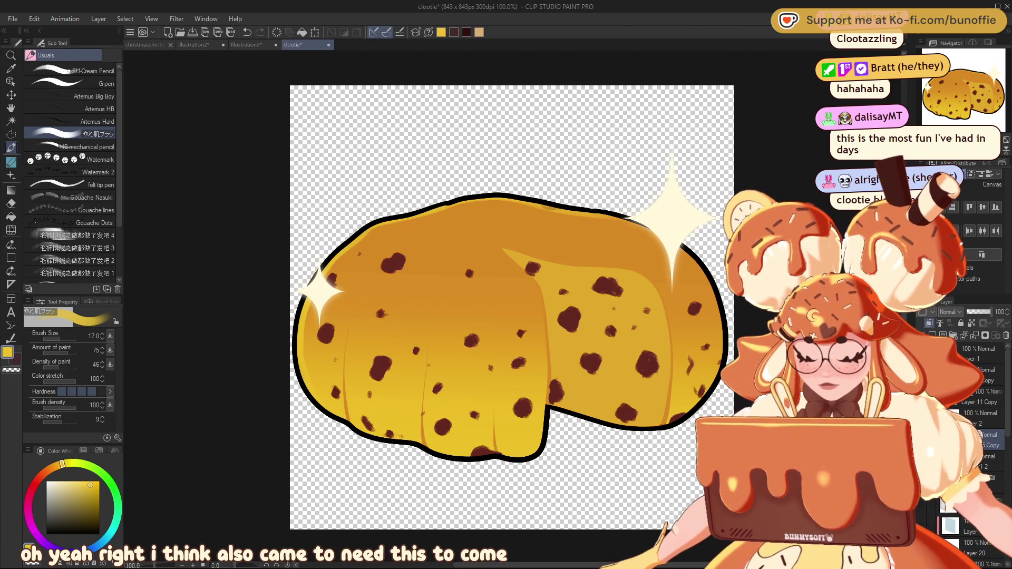
# Step: Lower the copied dark spot layer's opacity to 70% in the Layer panel
pyautogui.click(989, 314)
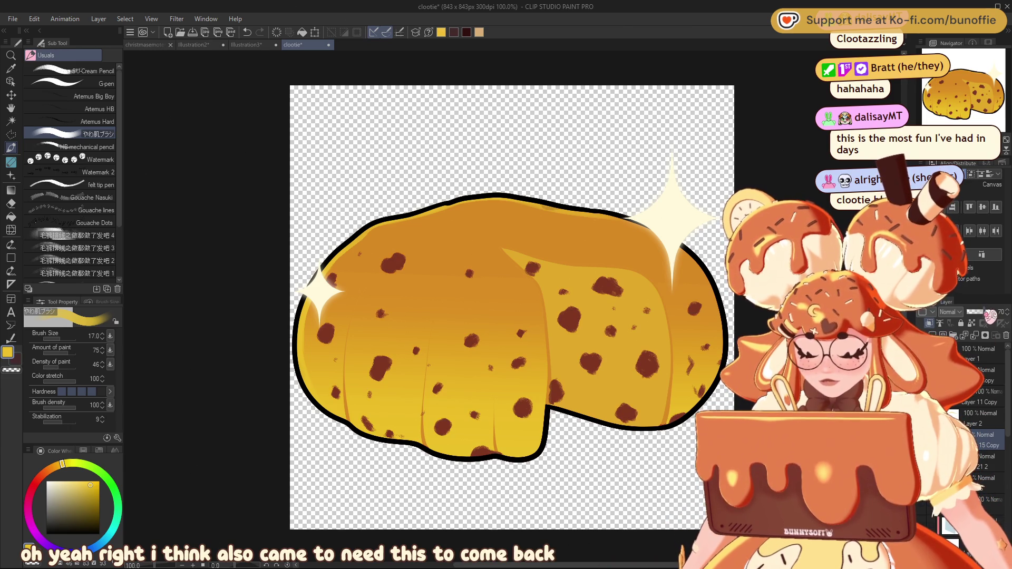
pyautogui.scroll(-8, 511, 307)
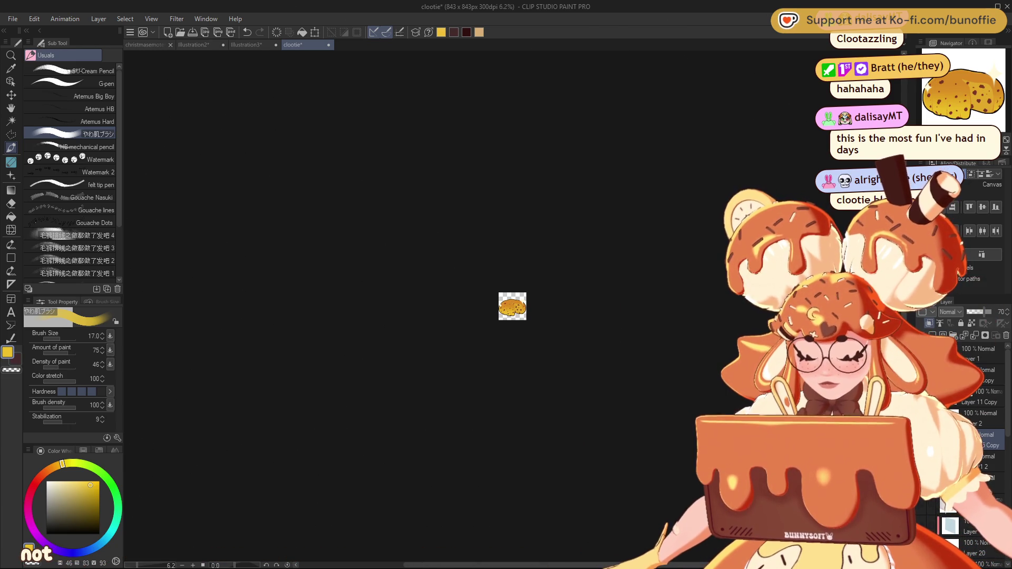
pyautogui.scroll(8, 510, 304)
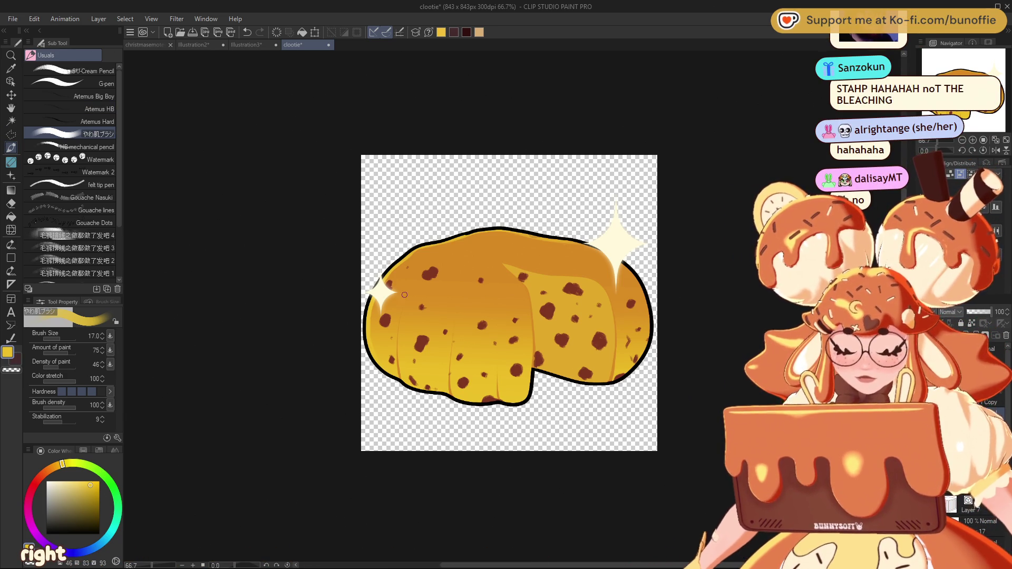
# Step: Shrink the brush to size 10 and paint faint light streaks across the cookie's top
pyautogui.press('[')
pyautogui.press('[')
pyautogui.press('[')
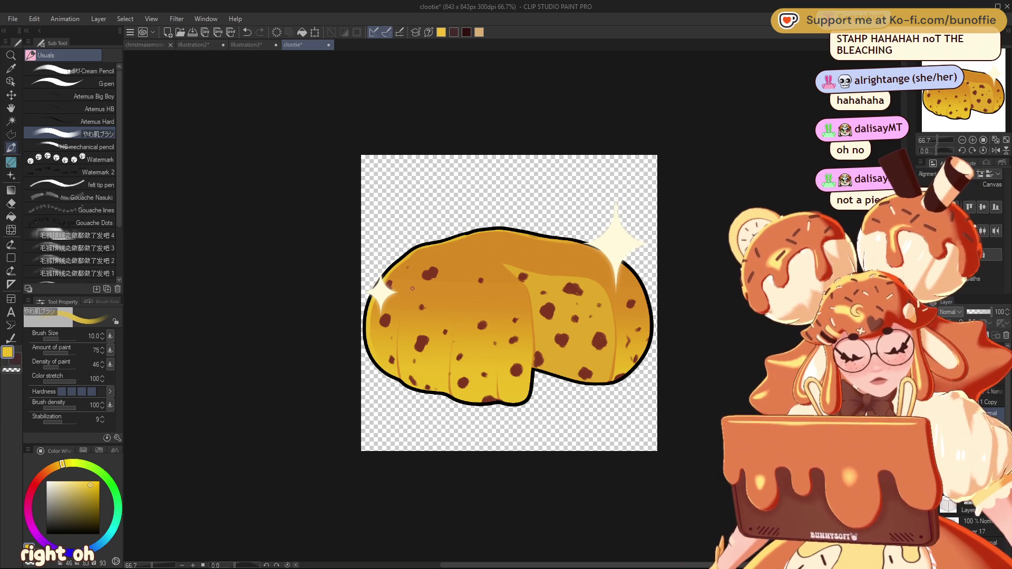
pyautogui.moveTo(479, 311); pyautogui.dragTo(522, 313)
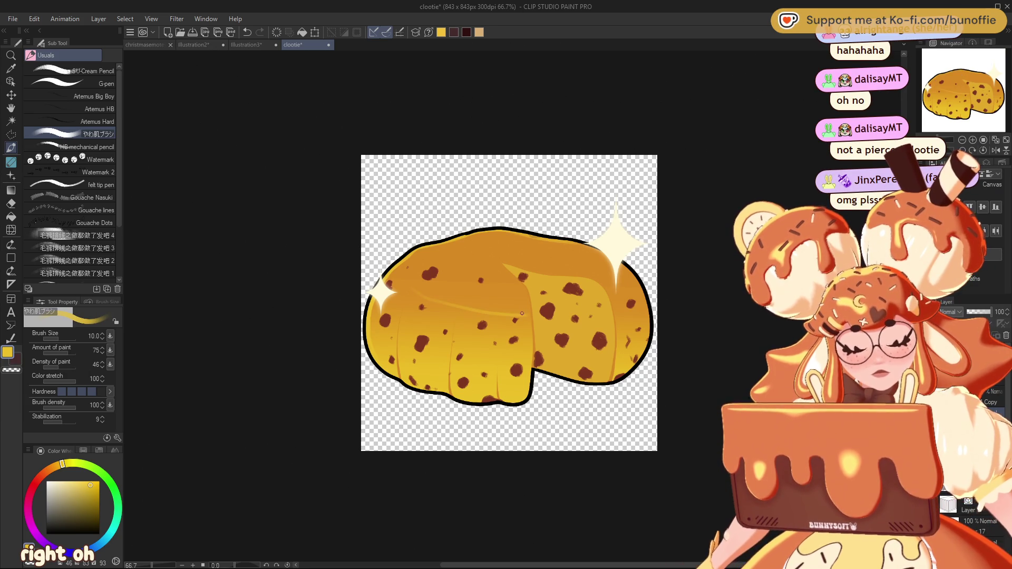
pyautogui.moveTo(433, 299); pyautogui.dragTo(515, 315)
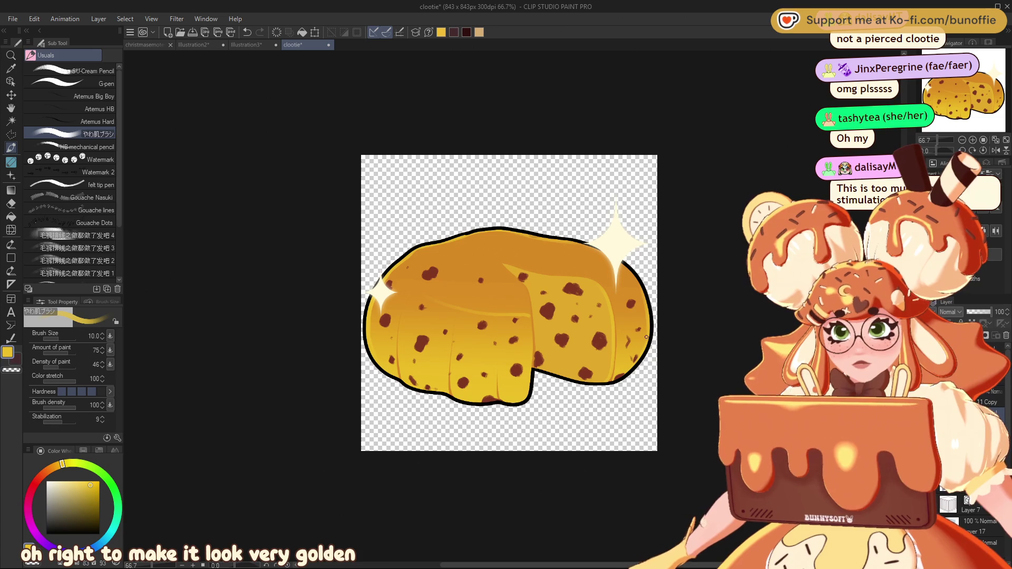
pyautogui.click(11, 134)
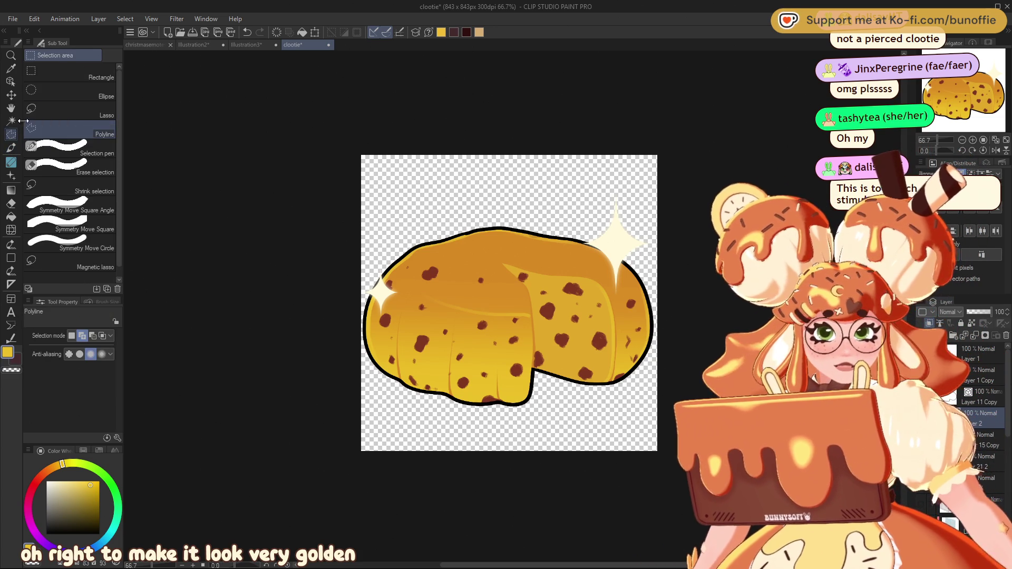
# Step: Lasso the upper-left highlight, fade it with a linear gradient erase, then deselect
pyautogui.click(69, 110)
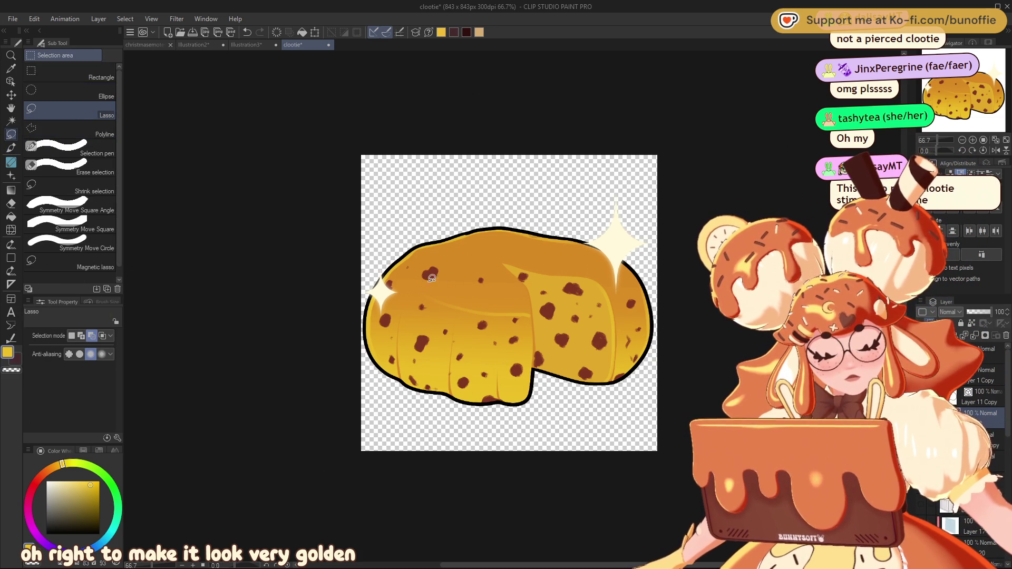
pyautogui.moveTo(415, 306)
pyautogui.mouseDown()
pyautogui.moveTo(519, 329)
pyautogui.moveTo(432, 272)
pyautogui.mouseUp()
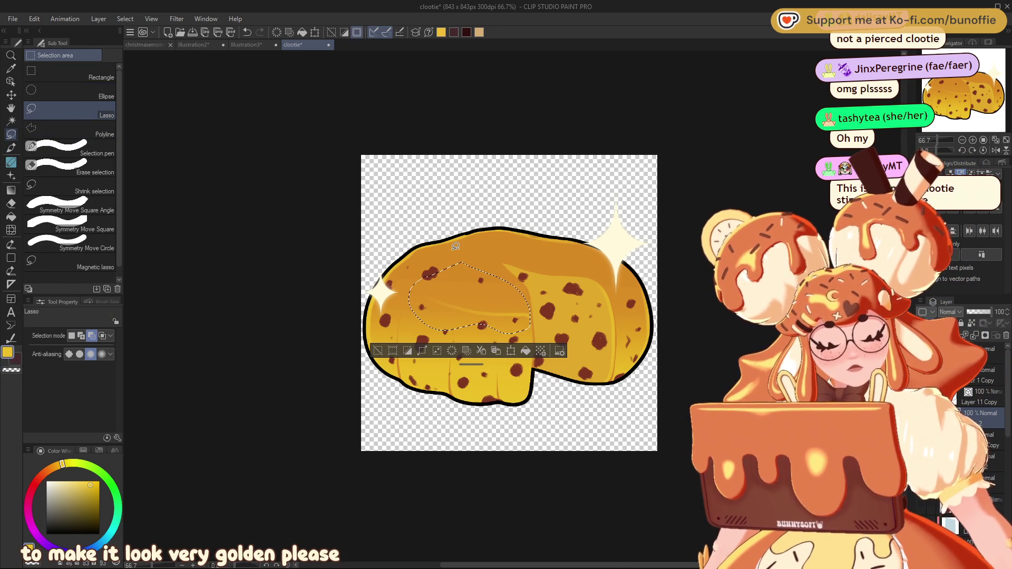
pyautogui.click(11, 191)
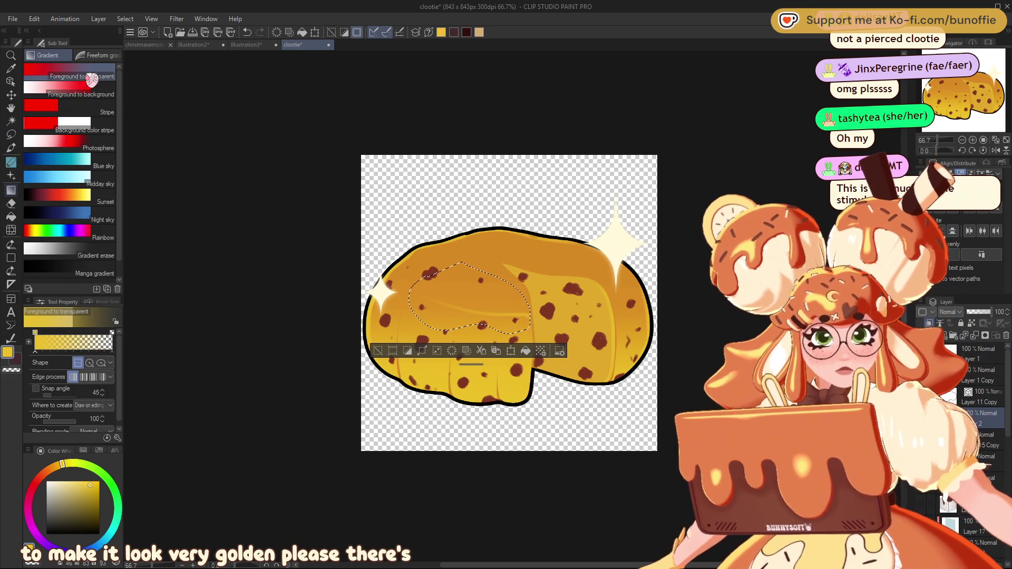
pyautogui.click(69, 252)
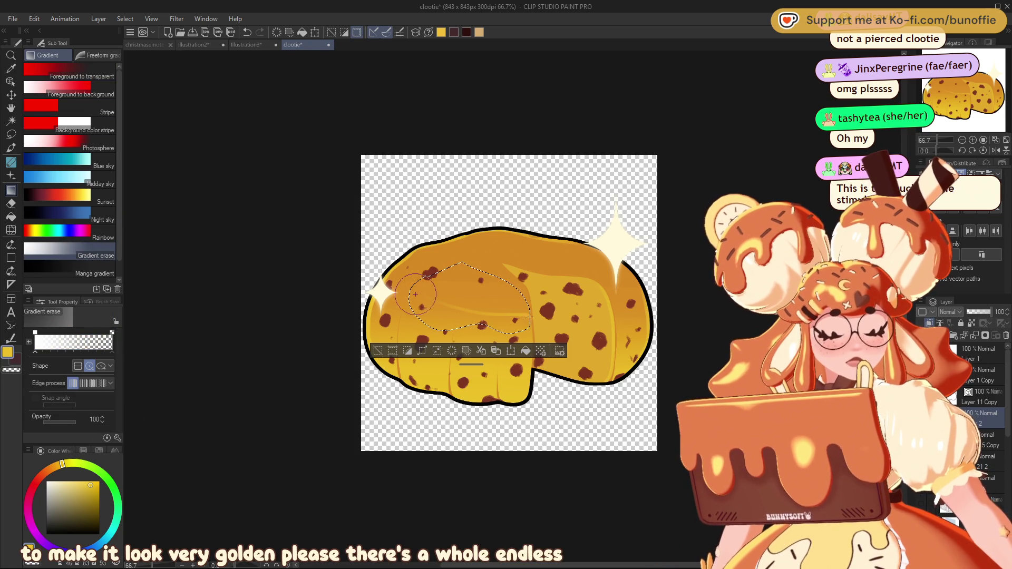
pyautogui.click(78, 365)
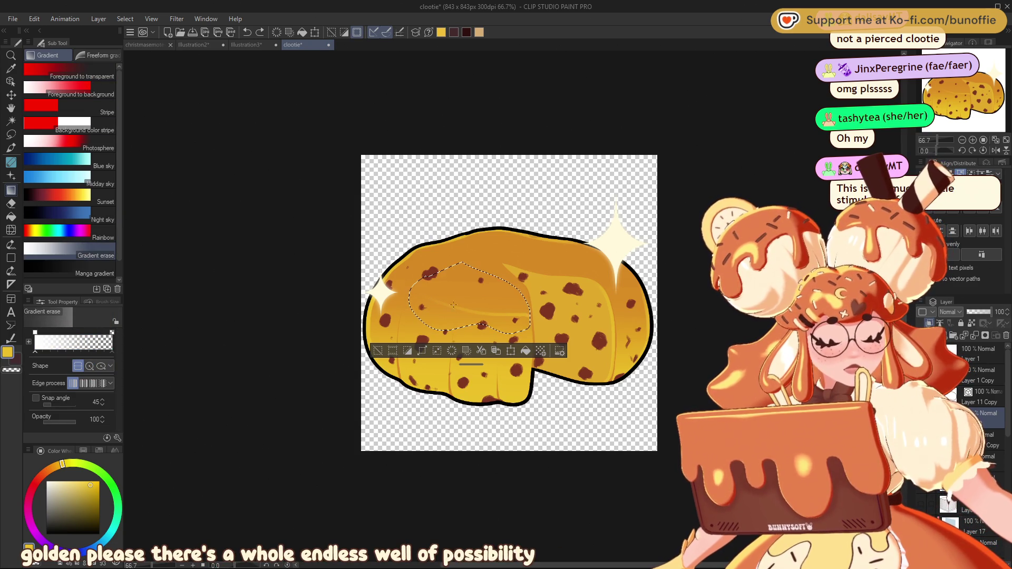
pyautogui.moveTo(422, 297); pyautogui.dragTo(516, 319)
pyautogui.click(378, 347)
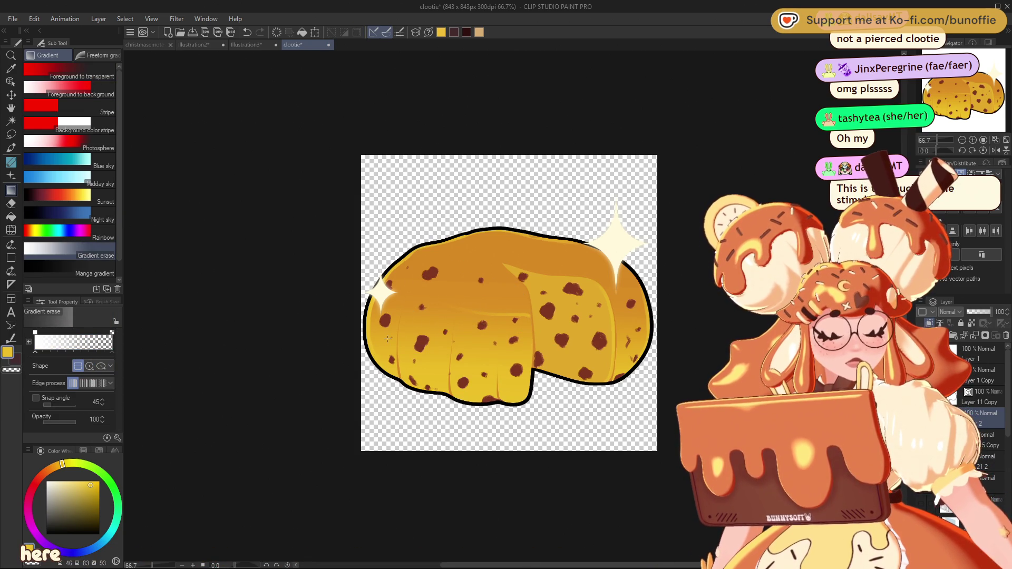
pyautogui.hotkey('ctrl', '-')
pyautogui.hotkey('ctrl', '-')
pyautogui.hotkey('ctrl', '-')
pyautogui.hotkey('ctrl', '-')
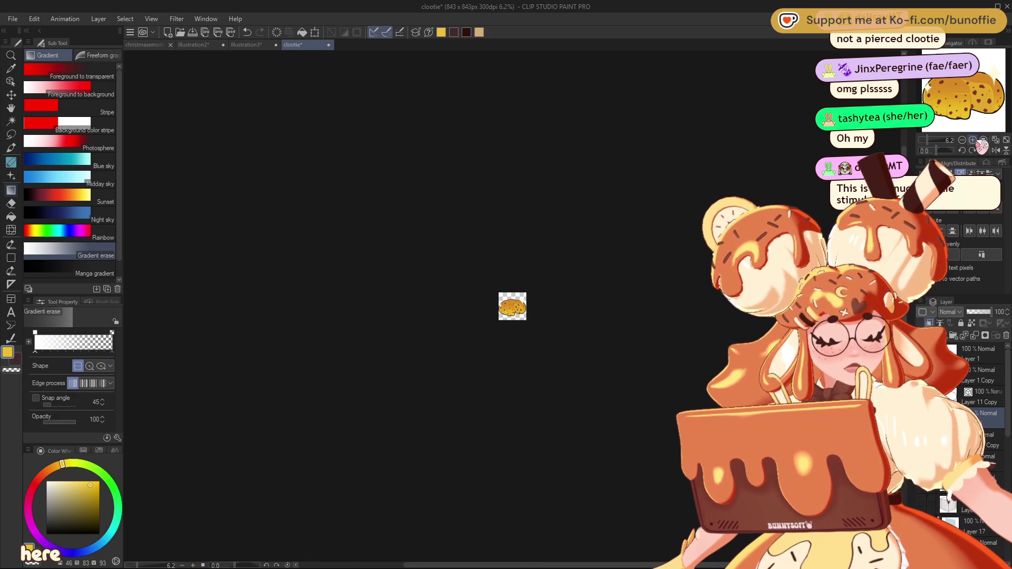
pyautogui.hotkey('ctrl', '+')
pyautogui.hotkey('ctrl', '+')
pyautogui.hotkey('ctrl', '+')
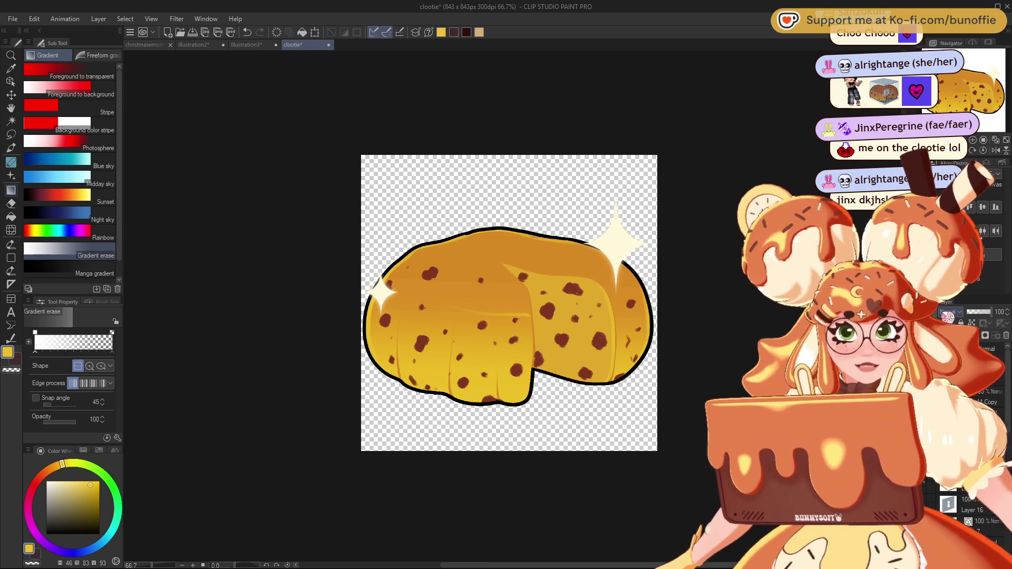
# Step: Pick an orange-brown shading colour from the colour wheel
pyautogui.click(44, 474)
pyautogui.click(47, 470)
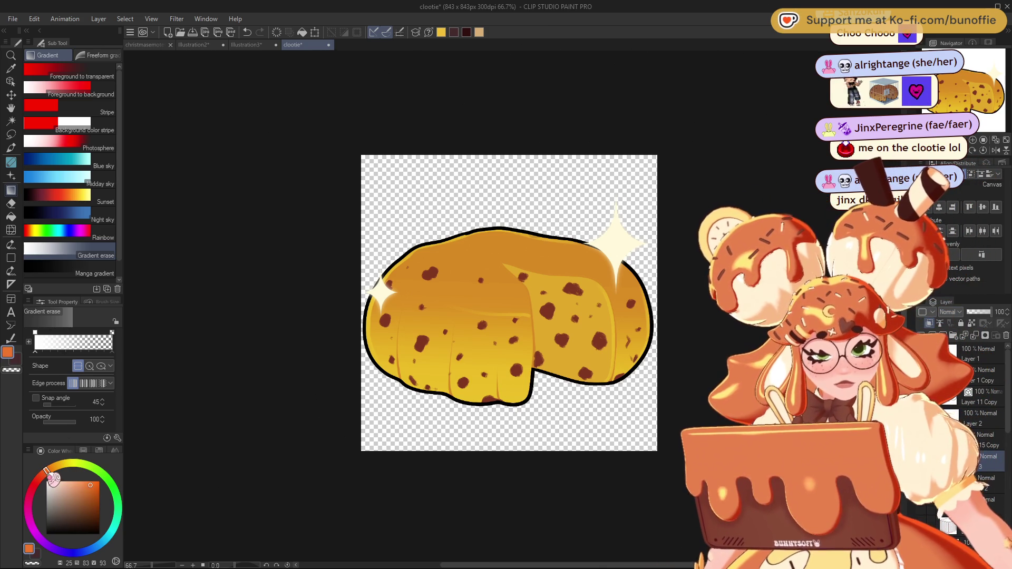
pyautogui.click(90, 493)
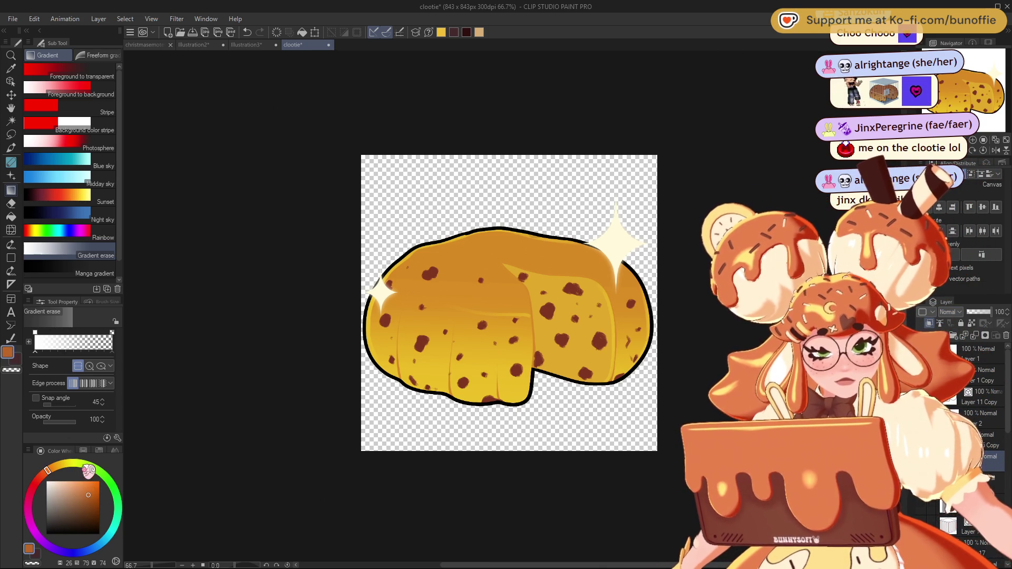
pyautogui.click(90, 498)
pyautogui.click(86, 500)
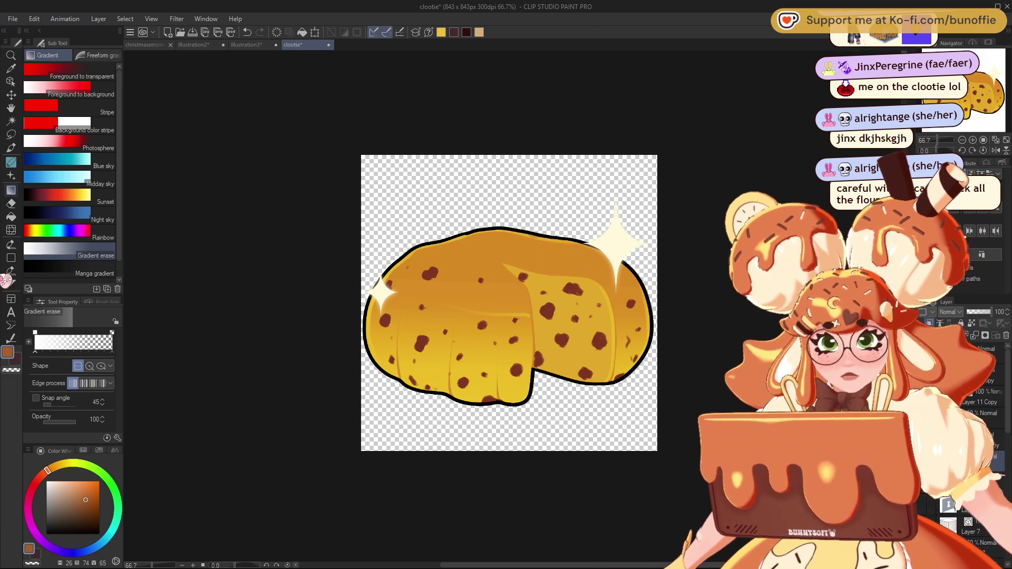
# Step: Apply a lighter orange elliptical foreground-to-transparent gradient over the cookie, redoing the too-dark first try
pyautogui.click(98, 80)
pyautogui.click(102, 363)
pyautogui.moveTo(496, 267); pyautogui.dragTo(638, 224)
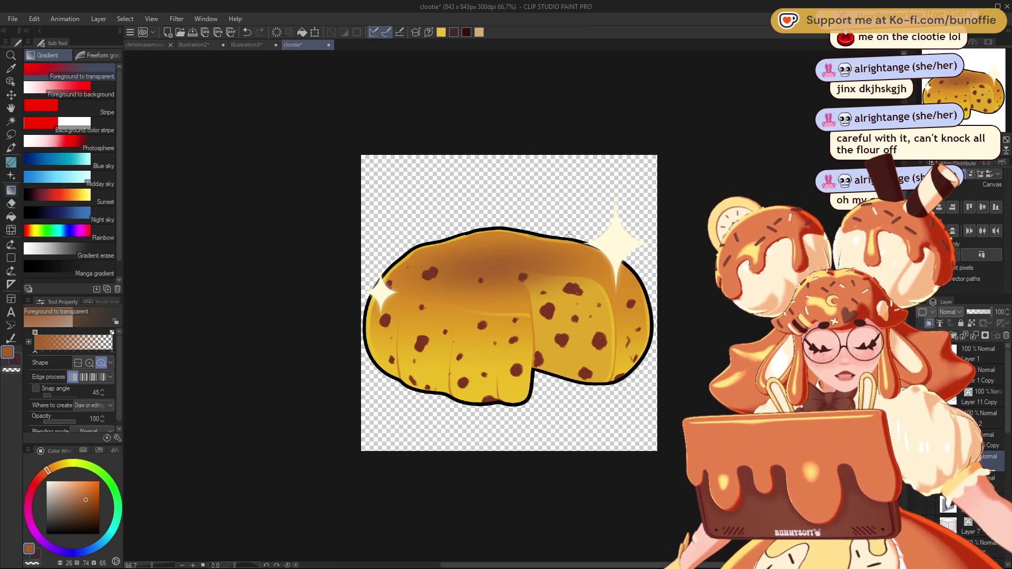
pyautogui.hotkey('ctrl', 'z')
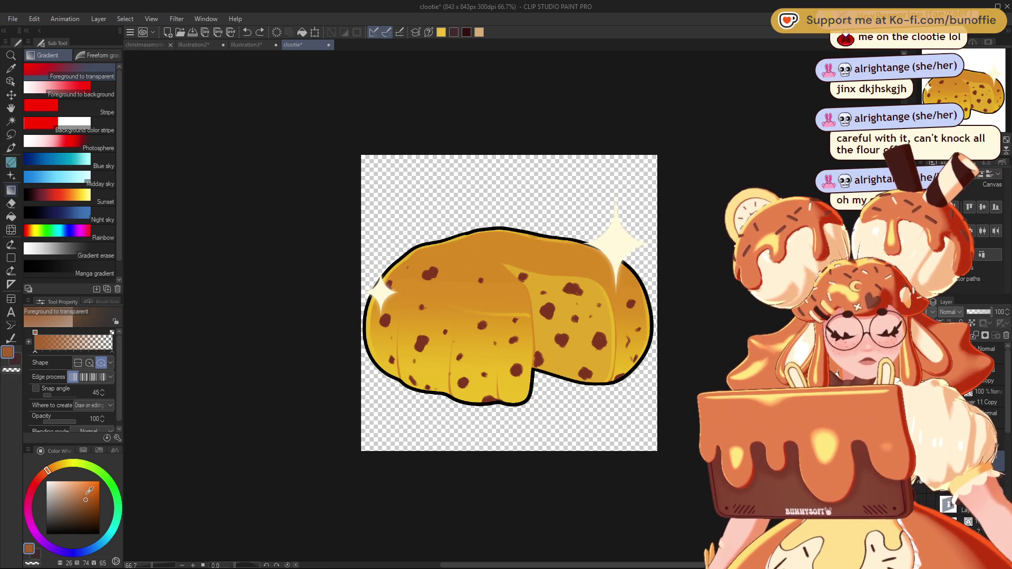
pyautogui.click(87, 487)
pyautogui.moveTo(510, 268); pyautogui.dragTo(672, 210)
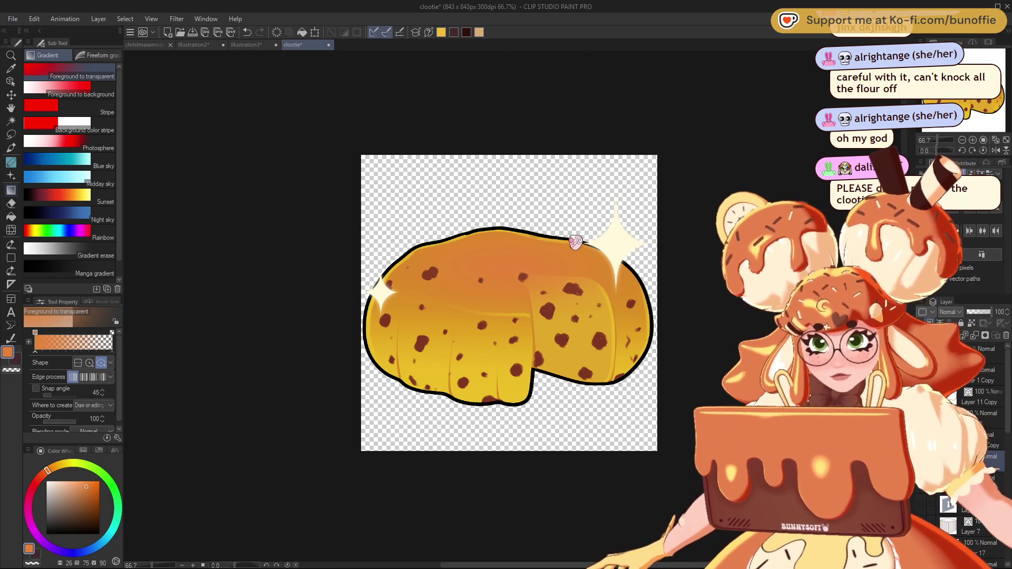
# Step: Darken the top of the dumpling with a downward gradient, undoing the extra second pass
pyautogui.press('space')
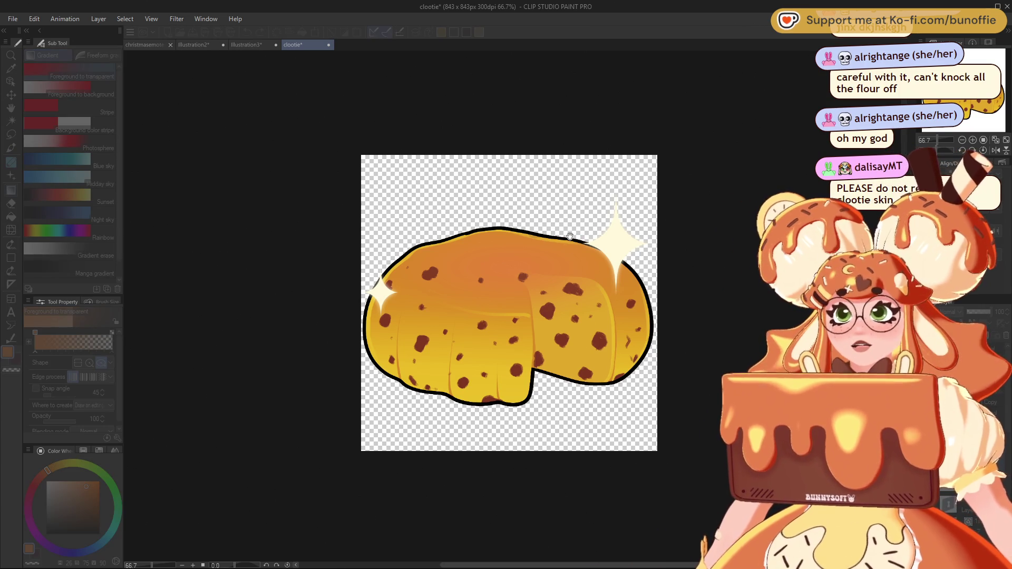
pyautogui.moveTo(570, 236); pyautogui.dragTo(559, 301)
pyautogui.moveTo(570, 238); pyautogui.dragTo(559, 297)
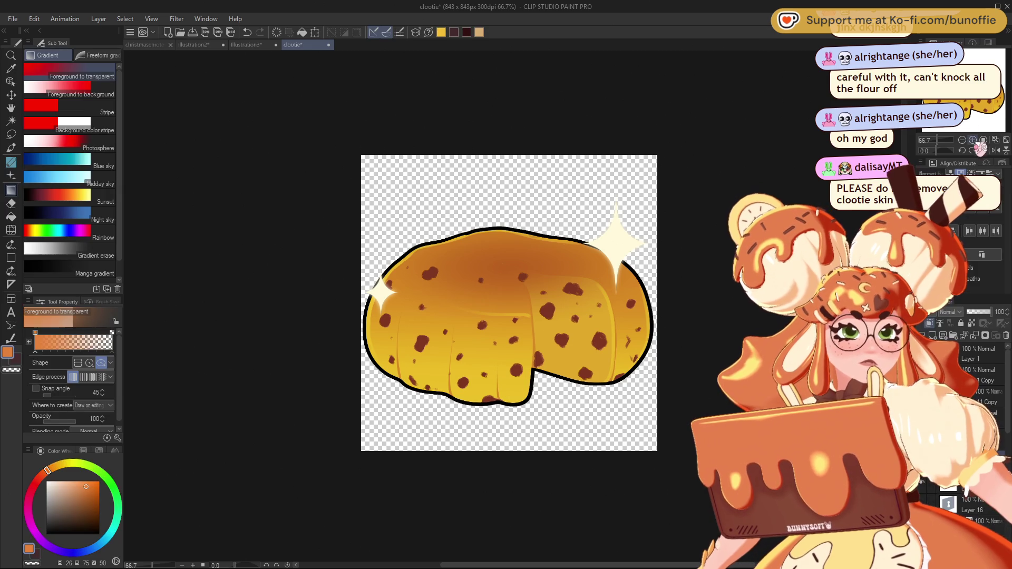
pyautogui.hotkey('ctrl', '-')
pyautogui.hotkey('ctrl', 'z')
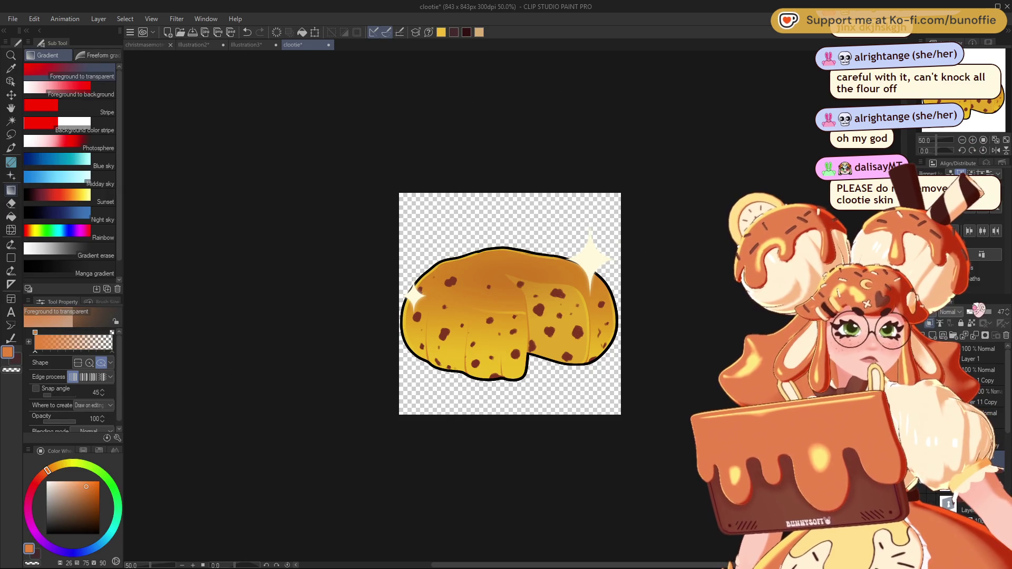
pyautogui.press('e')
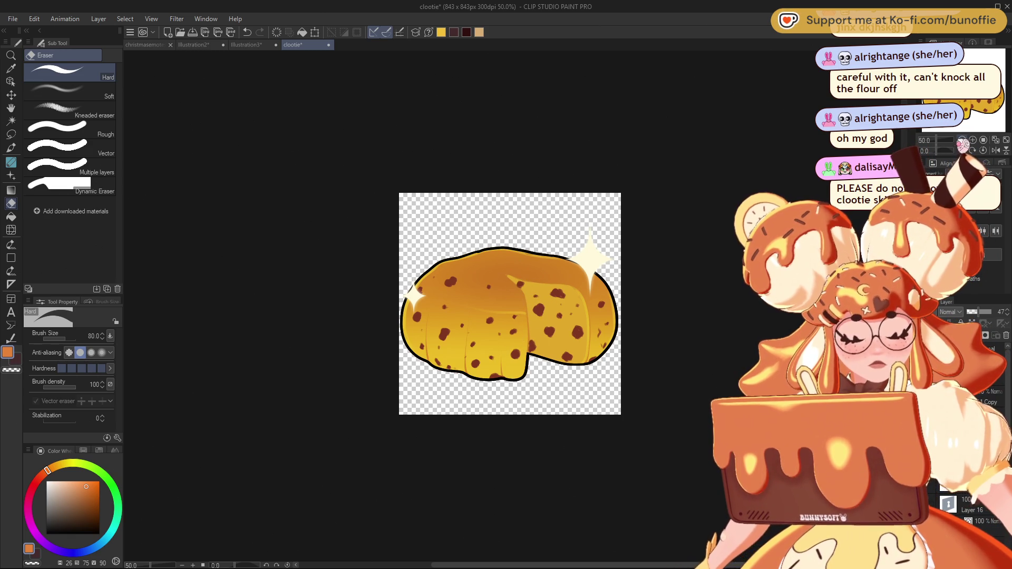
# Step: Check the emote at small size, then sample the dumpling's golden yellow for the soft pen
pyautogui.hotkey('ctrl', '-')
pyautogui.hotkey('ctrl', '-')
pyautogui.hotkey('ctrl', '+')
pyautogui.hotkey('ctrl', '+')
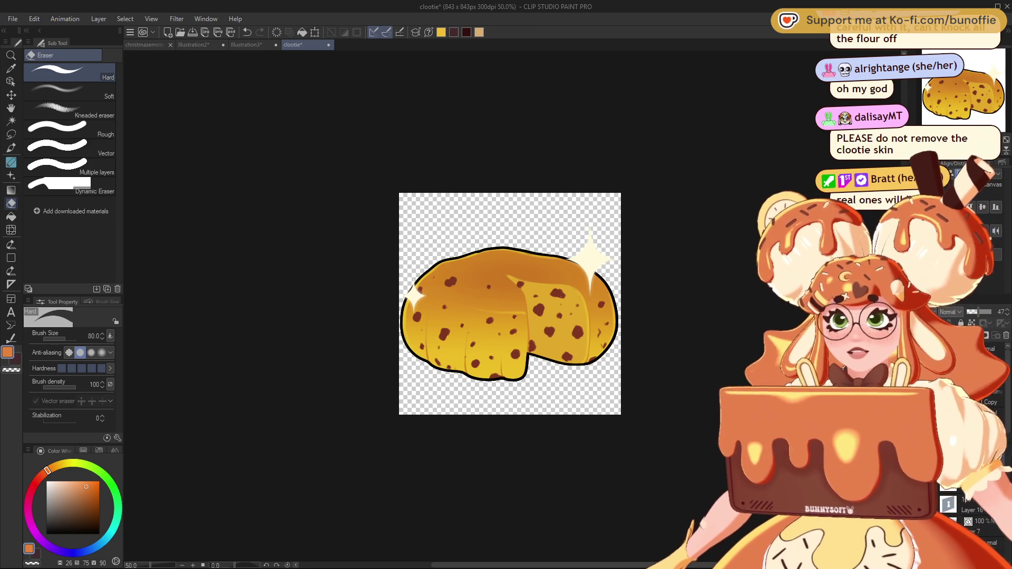
pyautogui.hotkey('ctrl', '-')
pyautogui.hotkey('ctrl', '+')
pyautogui.hotkey('ctrl', '+')
pyautogui.hotkey('ctrl', '+')
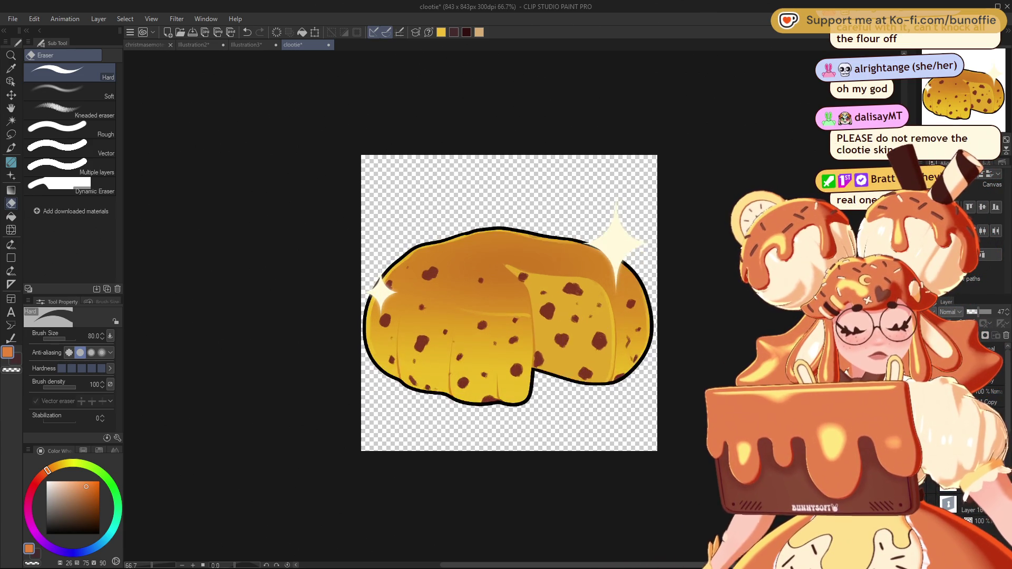
pyautogui.hotkey('ctrl', '-')
pyautogui.hotkey('ctrl', '-')
pyautogui.hotkey('ctrl', '-')
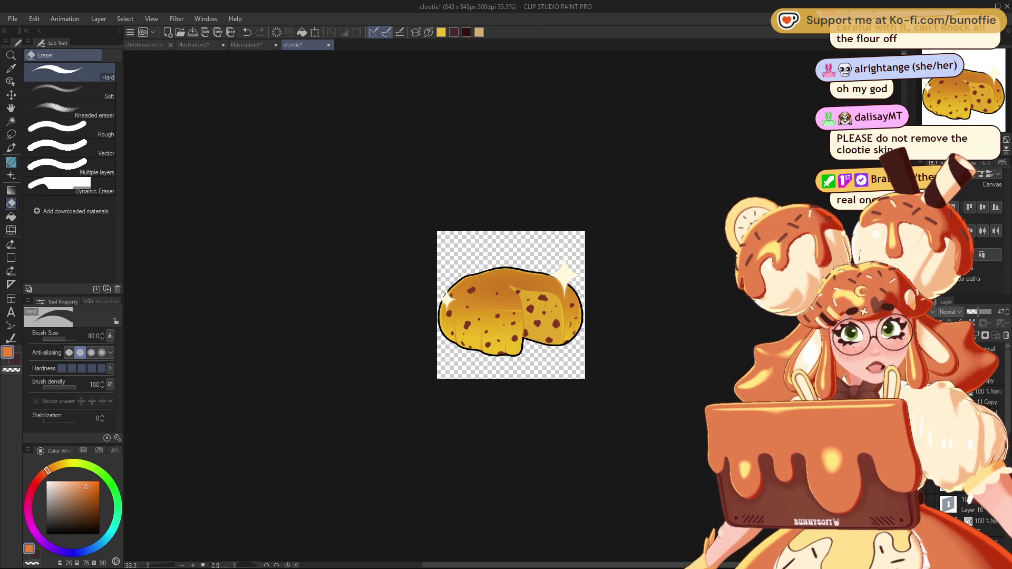
pyautogui.hotkey('ctrl', '+')
pyautogui.hotkey('ctrl', '+')
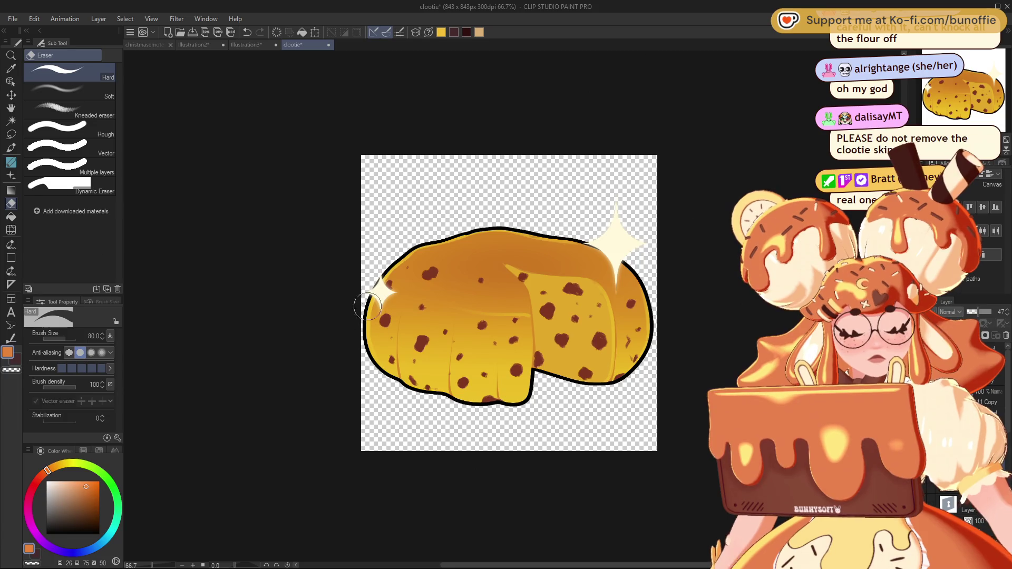
pyautogui.keyDown('alt'); pyautogui.click(375, 296); pyautogui.keyUp('alt')
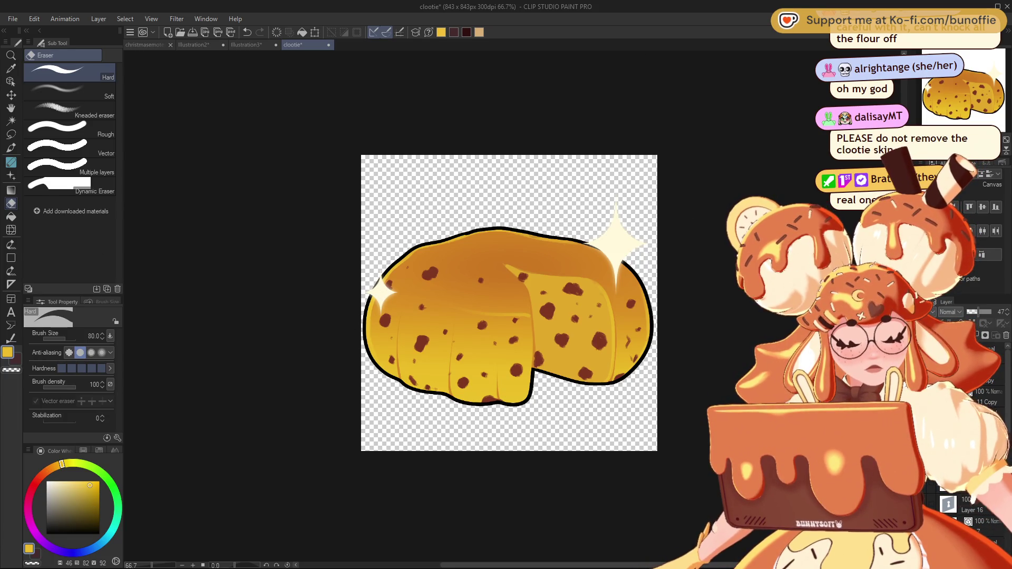
pyautogui.press('p')
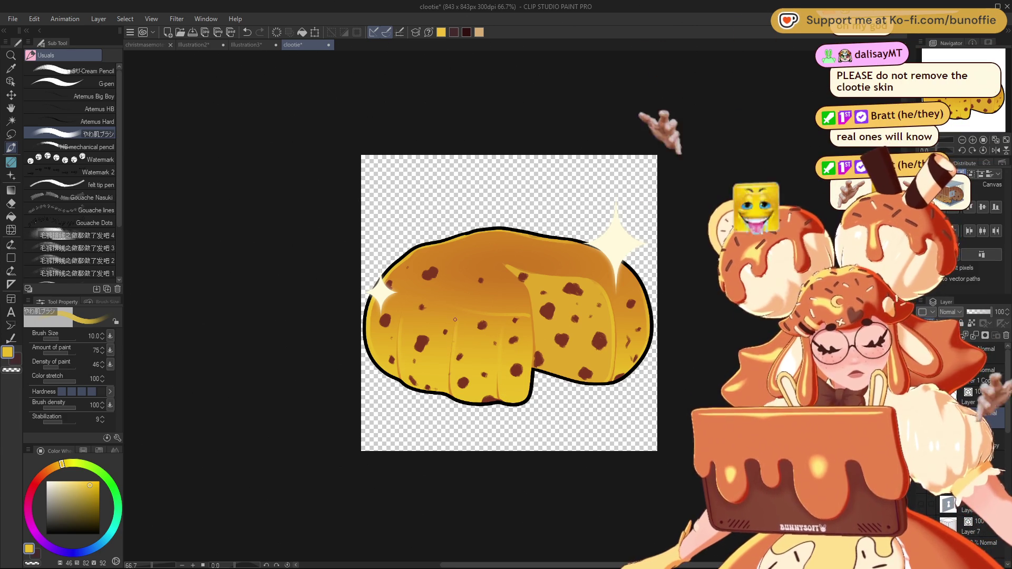
# Step: At 100% zoom, paint a light yellow highlight stroke across the dumpling
pyautogui.press('c')
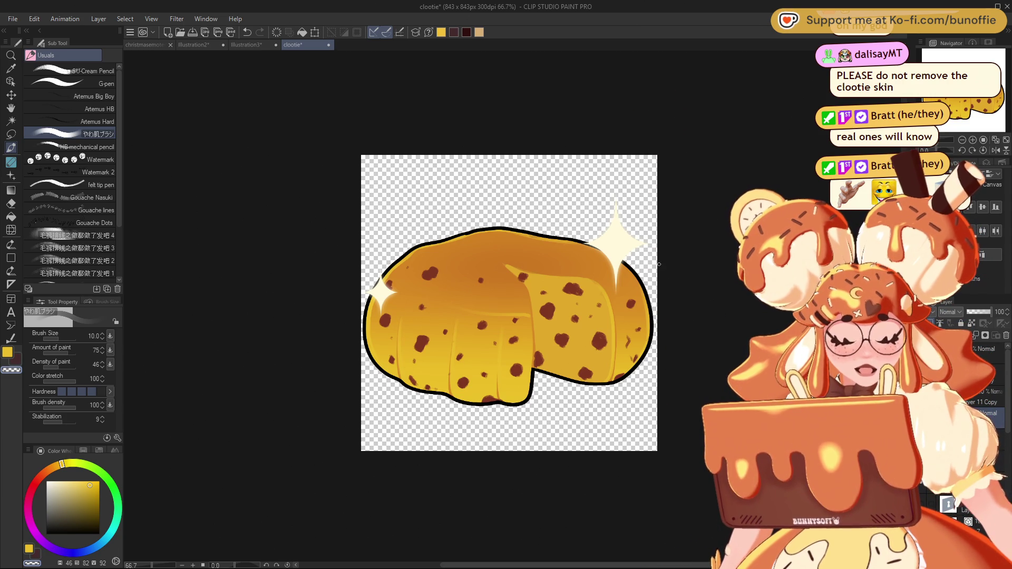
pyautogui.keyDown('alt'); pyautogui.click(638, 336); pyautogui.keyUp('alt')
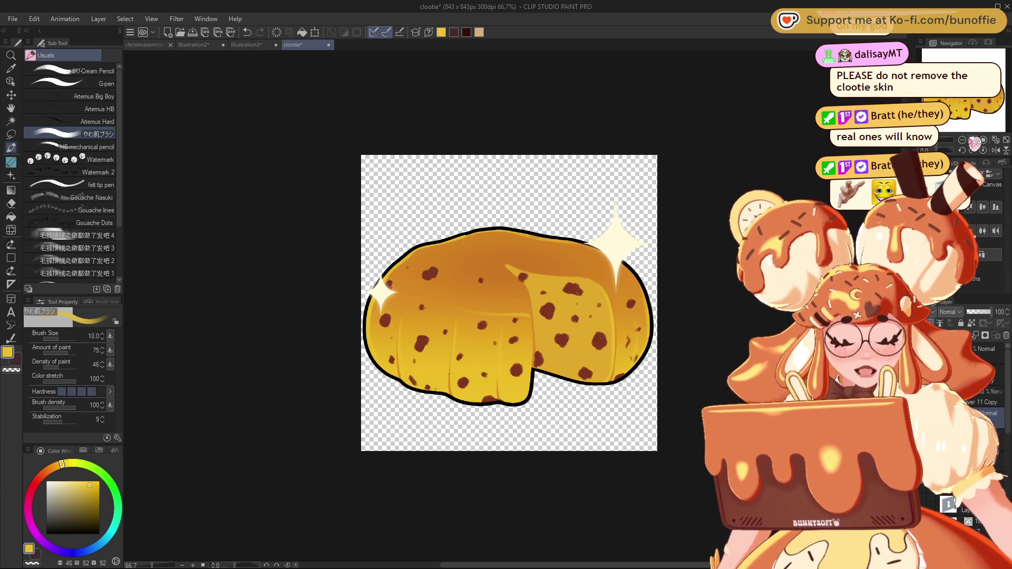
pyautogui.hotkey('ctrl', '-')
pyautogui.hotkey('ctrl', '-')
pyautogui.hotkey('ctrl', '-')
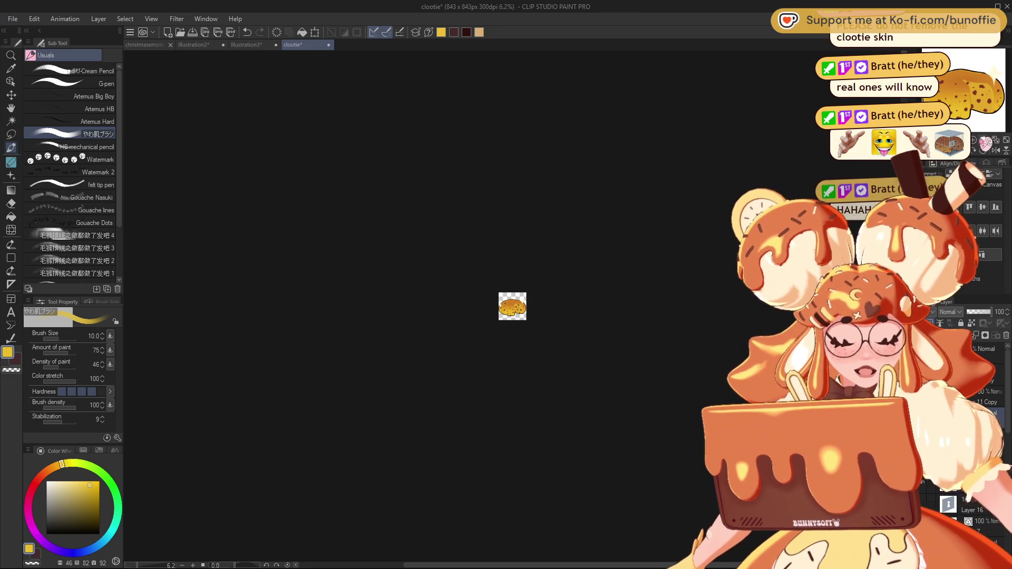
pyautogui.hotkey('ctrl', 'alt', '0')
pyautogui.moveTo(406, 302); pyautogui.dragTo(526, 320)
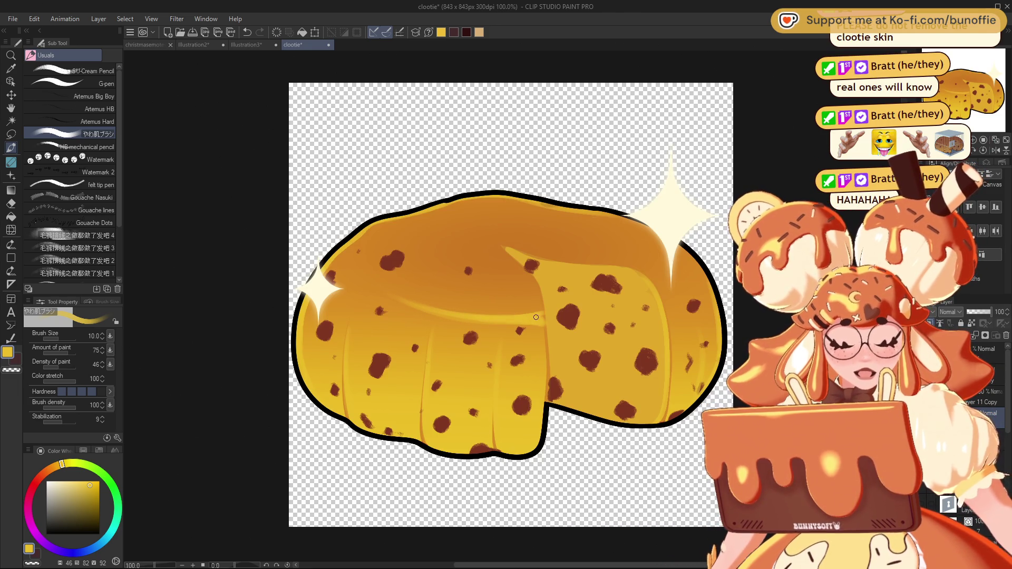
# Step: Switch to transparent colour and zoom in and out to preview the highlight
pyautogui.press('c')
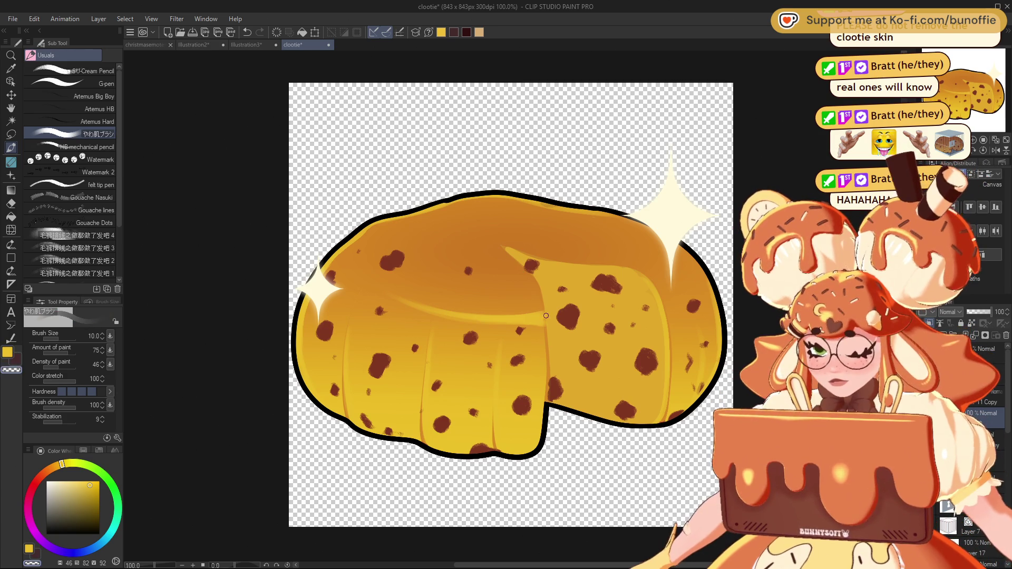
pyautogui.scroll(2, 512, 306)
pyautogui.scroll(-10, 511, 306)
pyautogui.scroll(-2, 512, 305)
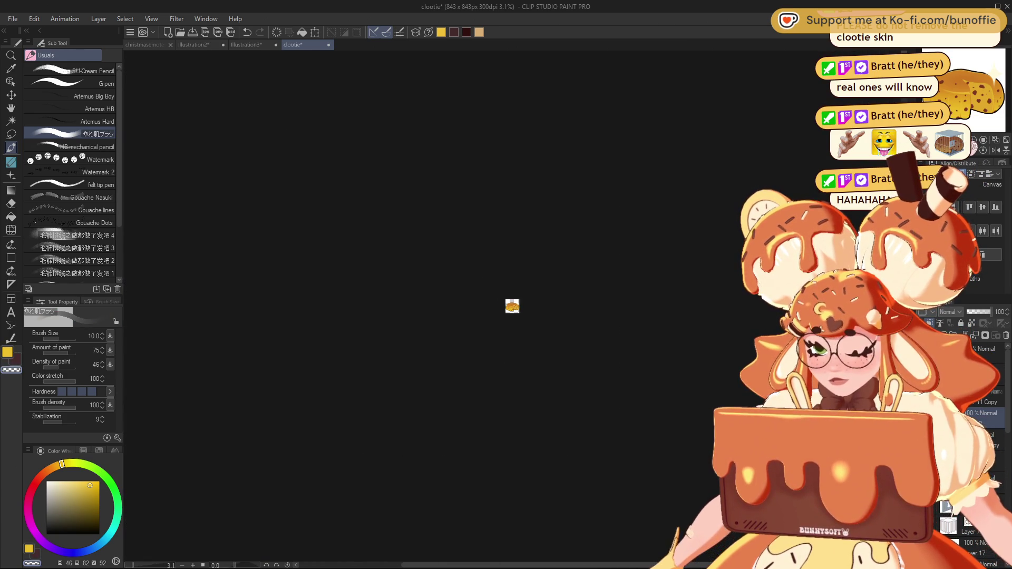
pyautogui.hotkey('ctrl', 'alt', '0')
pyautogui.scroll(-2, 506, 300)
pyautogui.scroll(2, 507, 300)
pyautogui.scroll(-9, 507, 301)
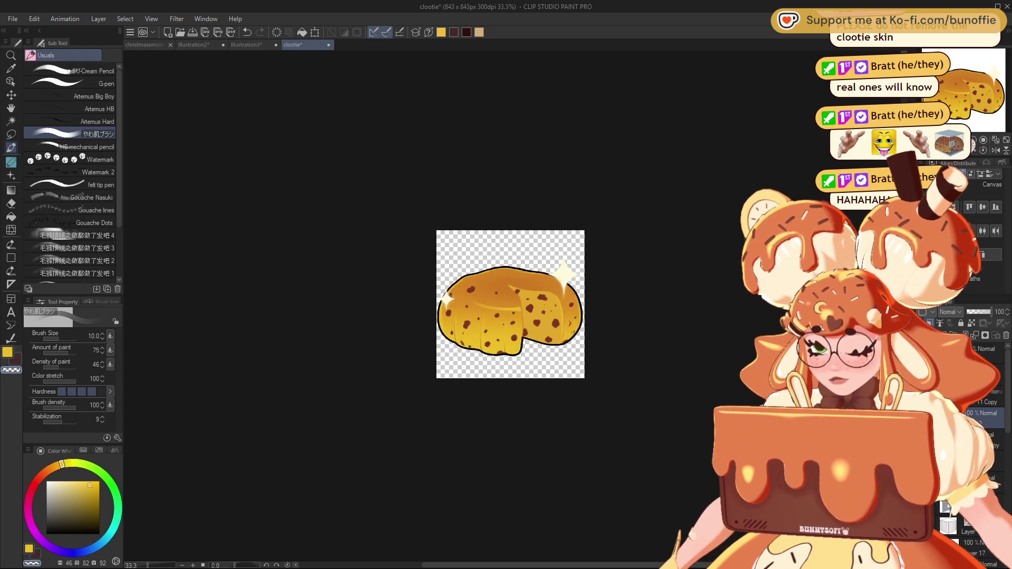
pyautogui.scroll(6, 507, 300)
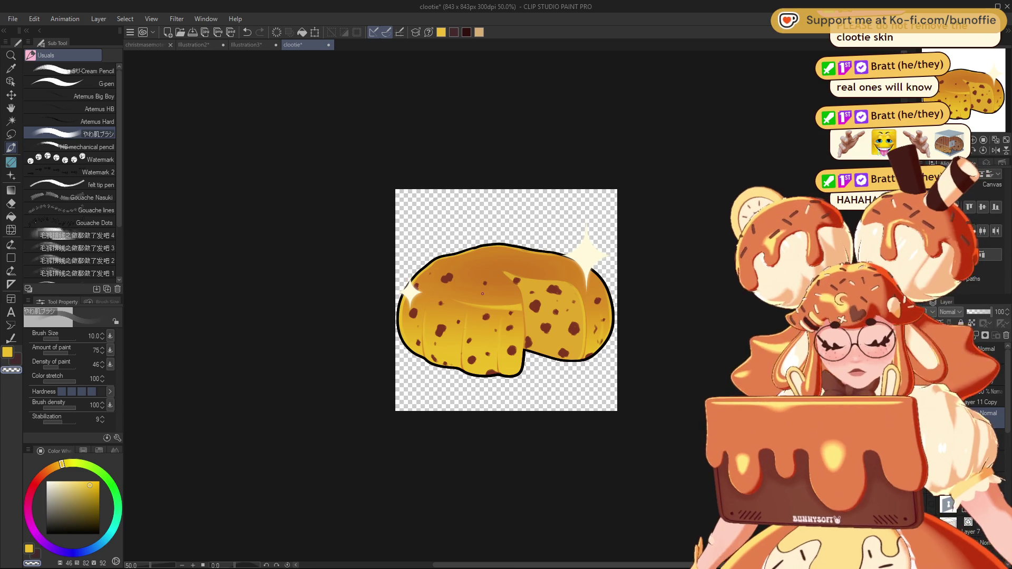
pyautogui.scroll(-8, 509, 303)
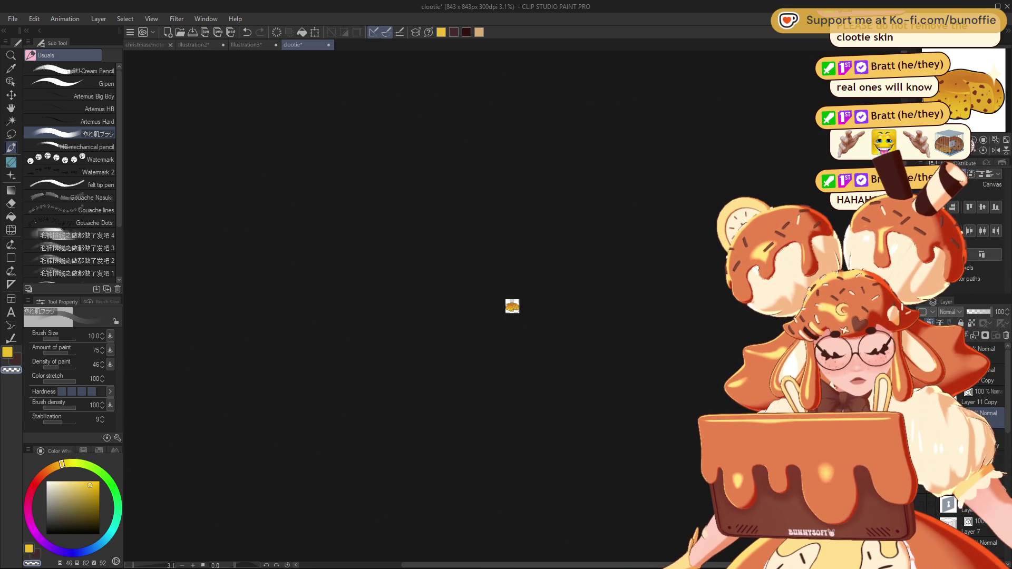
pyautogui.scroll(6, 512, 306)
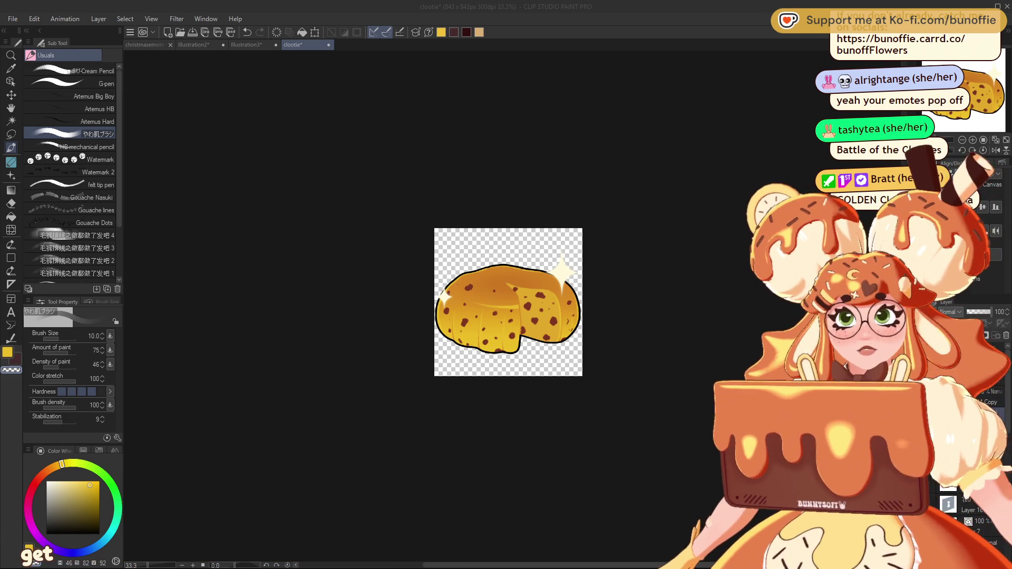
pyautogui.click(16, 27)
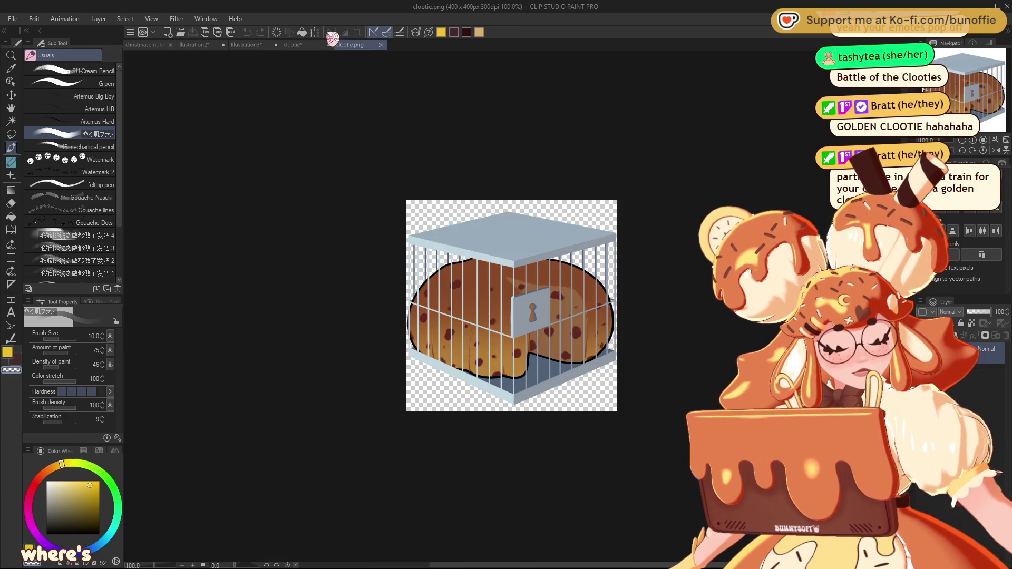
# Step: Dock the caged clootie beside the golden clootie and fit both canvases to their panes
pyautogui.moveTo(331, 56); pyautogui.dragTo(132, 93)
pyautogui.hotkey('ctrl', '0')
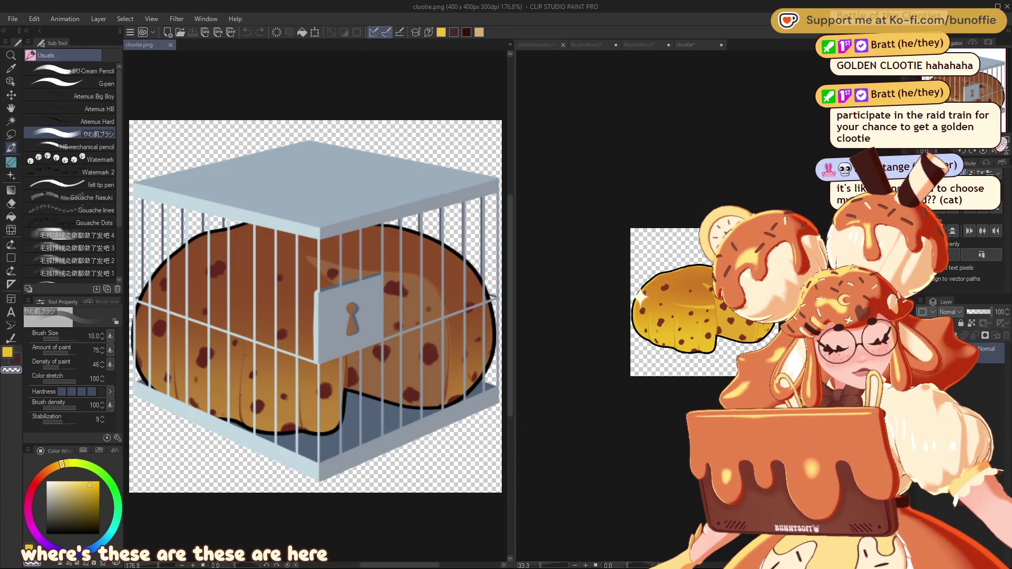
pyautogui.click(713, 45)
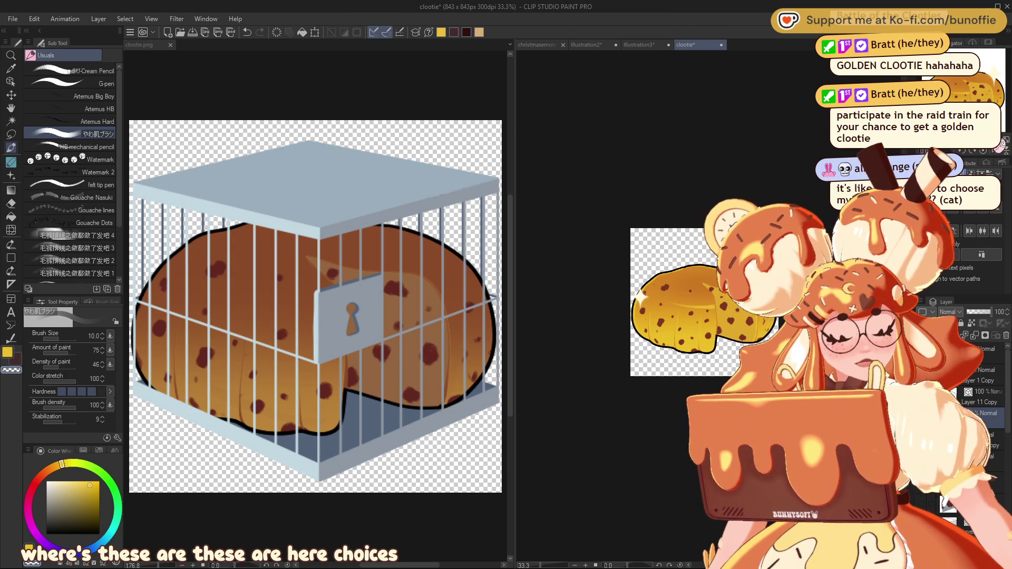
pyautogui.hotkey('ctrl', '0')
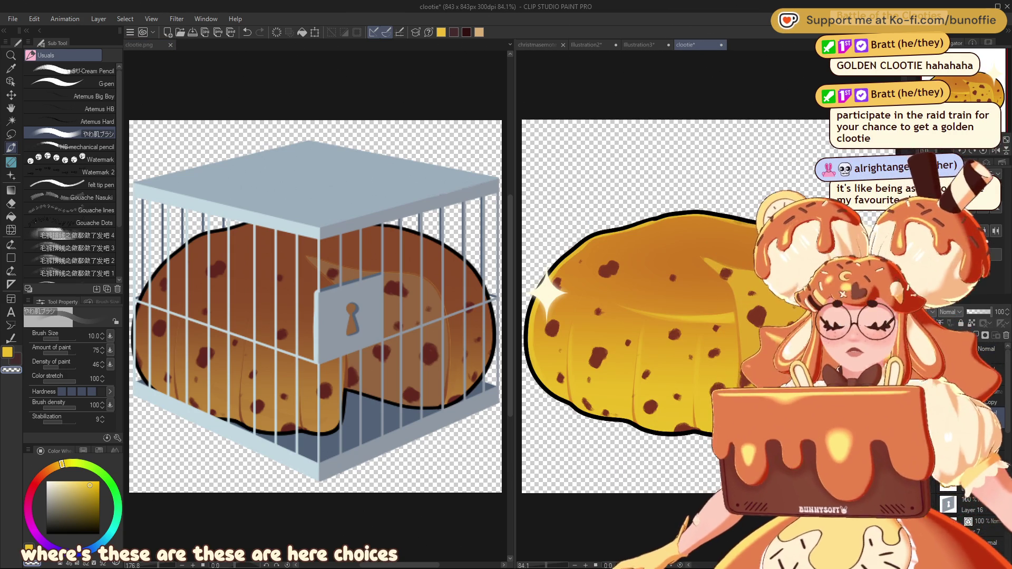
pyautogui.scroll(-3, 968, 92)
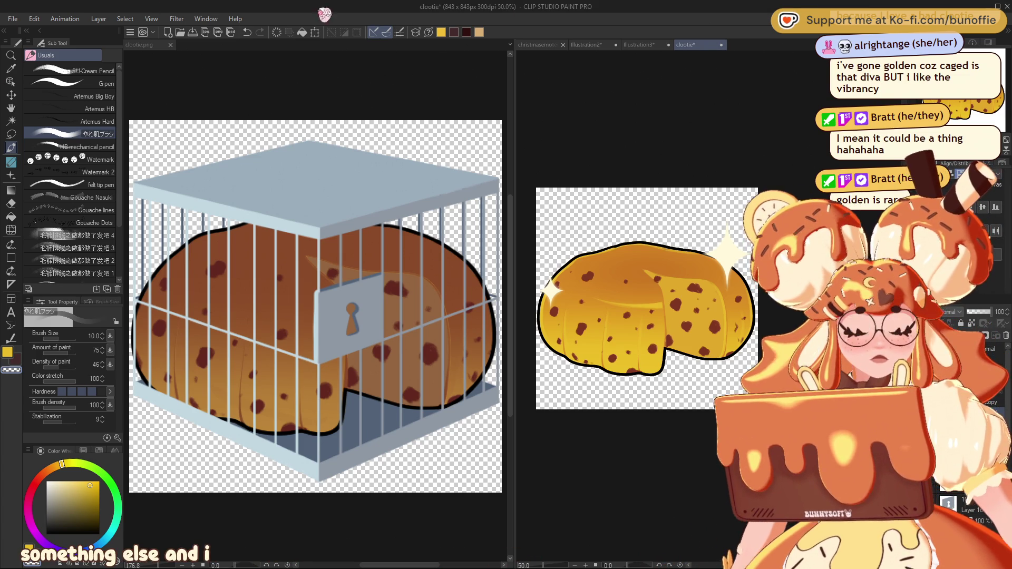
pyautogui.press('alt')
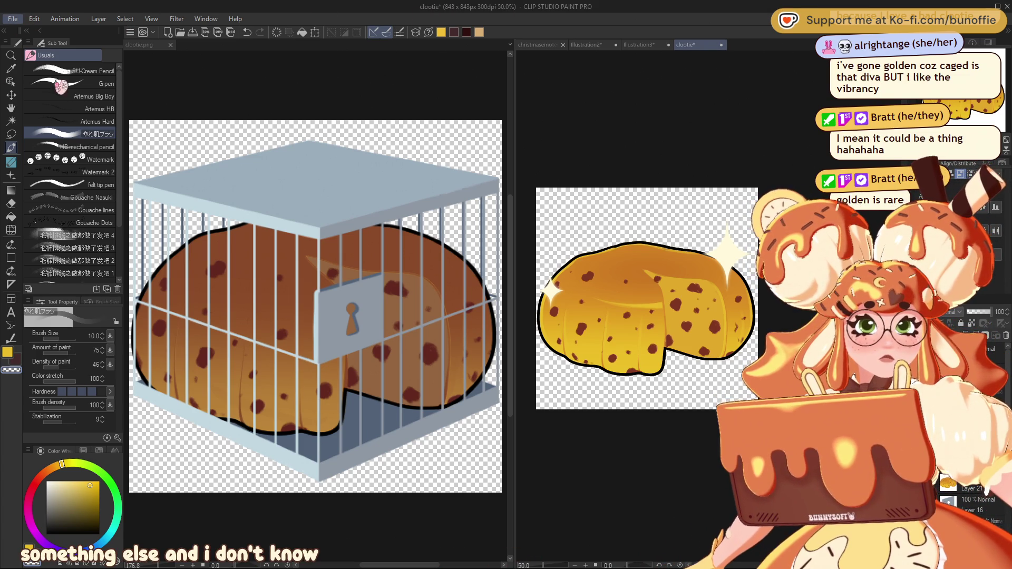
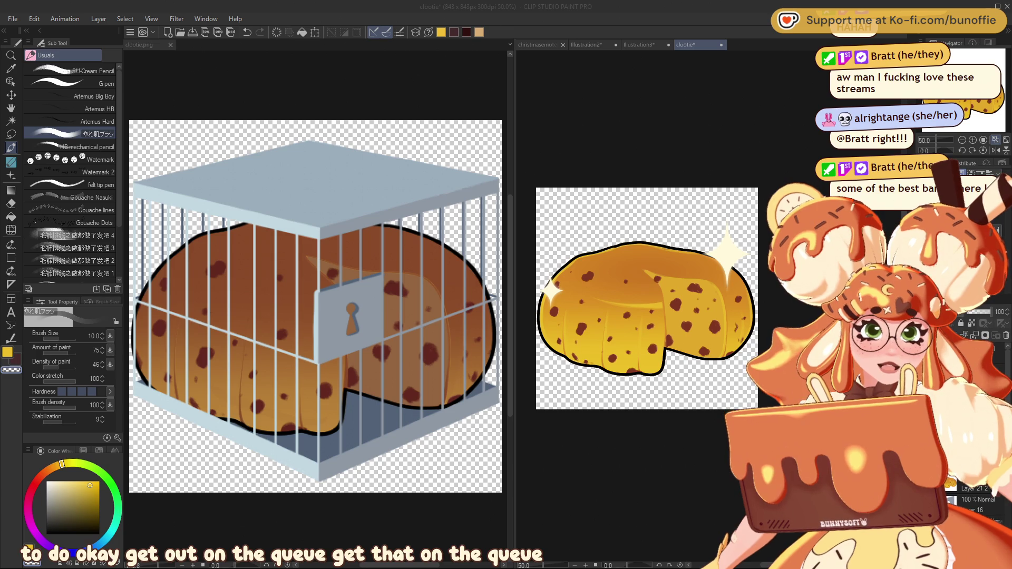
# Step: Close the clootie.png view, save the clootie illustration, and return to the christmasemotes sheet
pyautogui.click(170, 44)
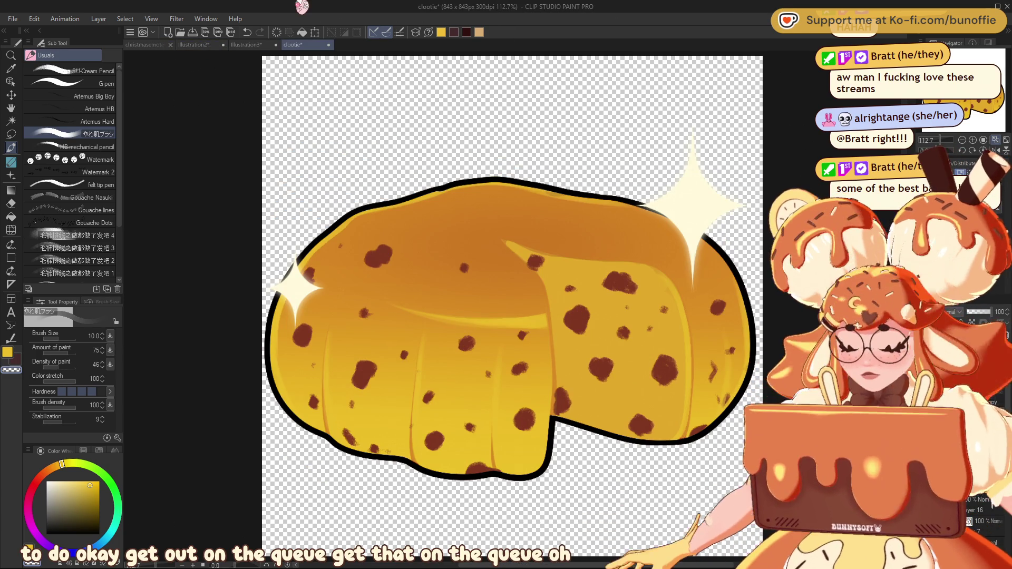
pyautogui.hotkey('ctrl', 's')
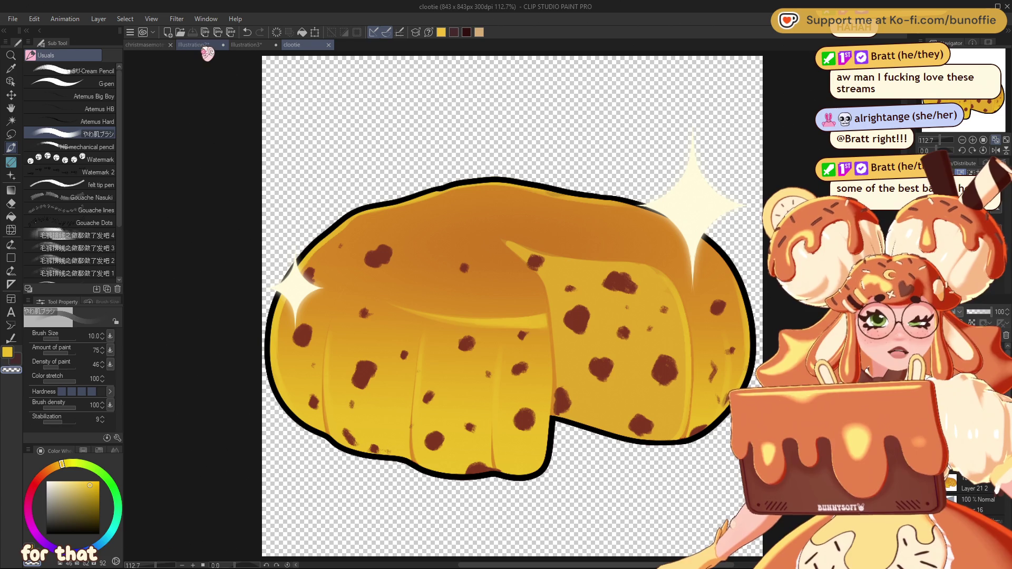
pyautogui.click(147, 46)
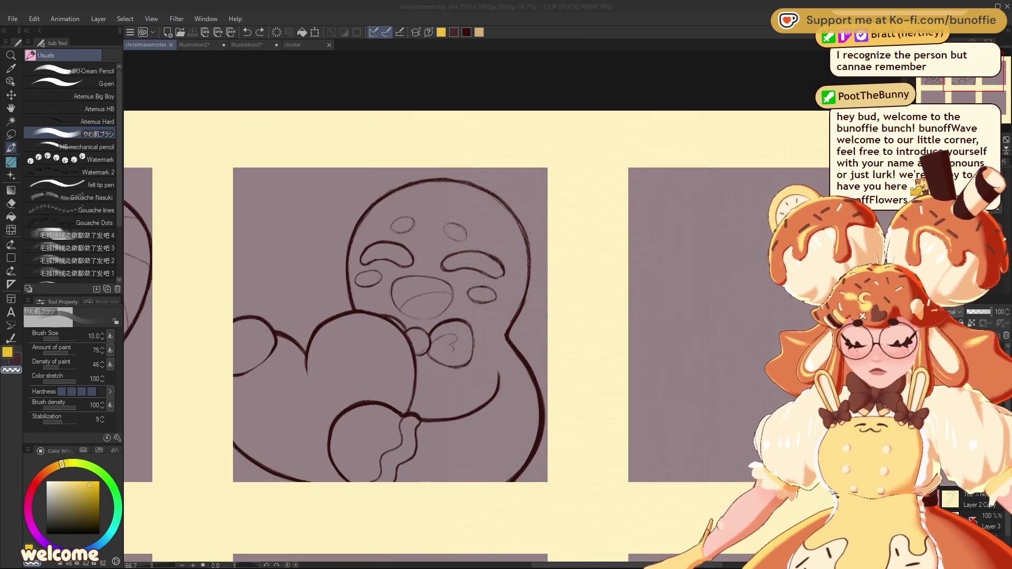
# Step: Choose the Lasso selection sub tool for freehand selecting
pyautogui.click(11, 134)
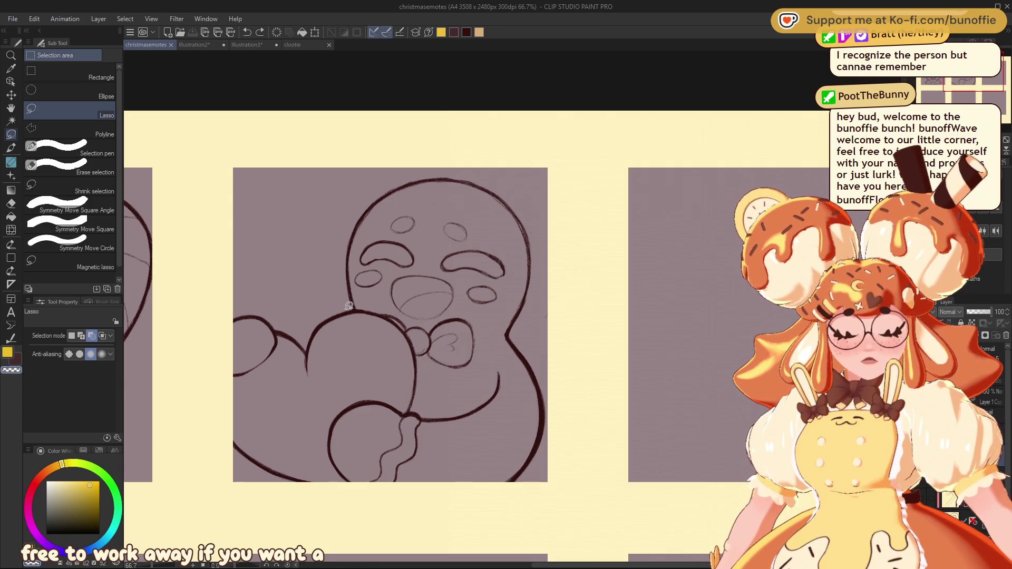
# Step: Lasso the gingerbread man's head and tilt it slightly counter-clockwise with Scale/Rotate
pyautogui.moveTo(355, 305); pyautogui.dragTo(438, 319)
pyautogui.click(255, 330)
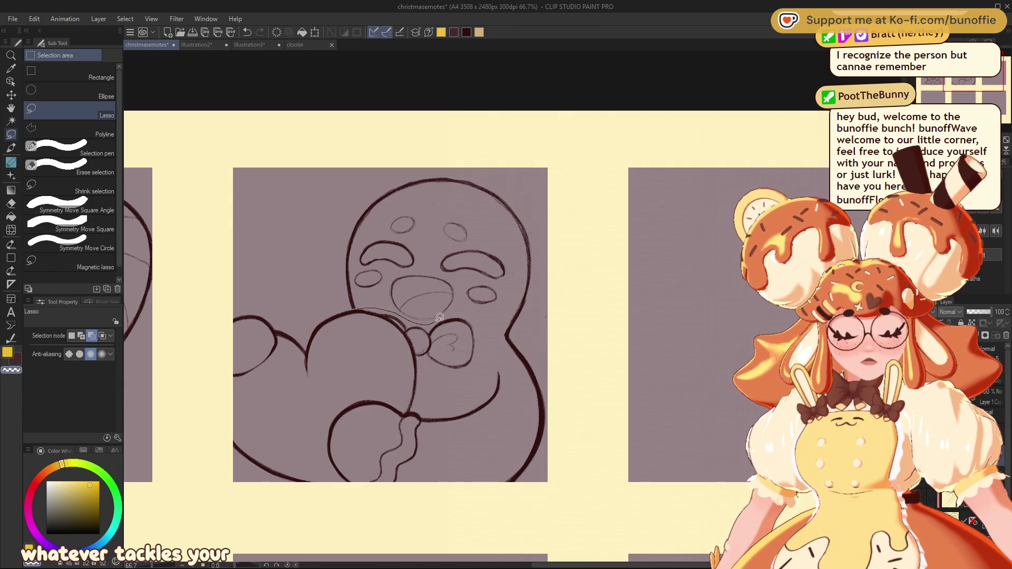
pyautogui.moveTo(511, 333)
pyautogui.mouseDown()
pyautogui.moveTo(506, 177)
pyautogui.moveTo(330, 226)
pyautogui.moveTo(352, 308)
pyautogui.mouseUp()
pyautogui.click(490, 363)
pyautogui.moveTo(575, 187); pyautogui.dragTo(562, 187)
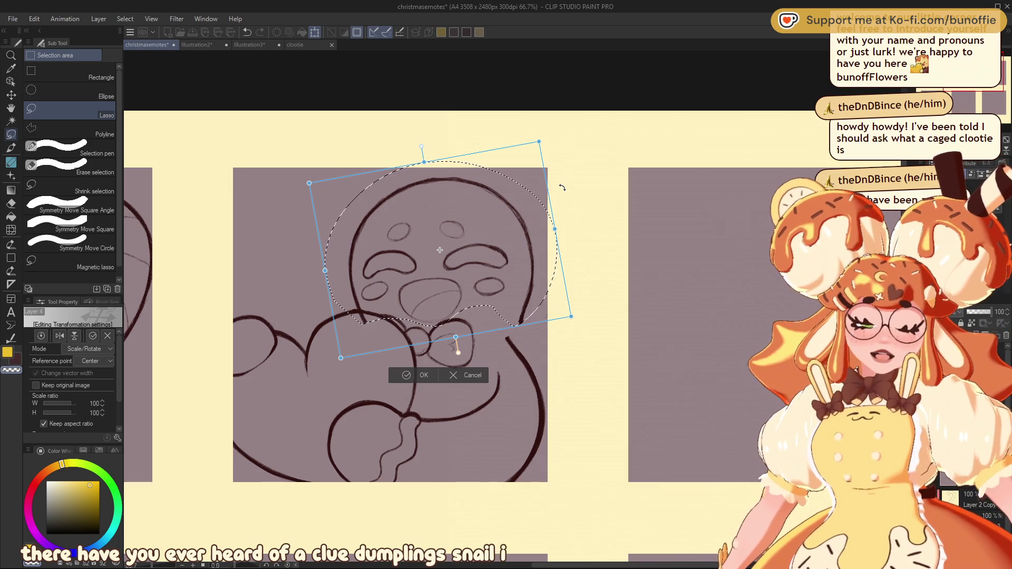
# Step: Nudge the rotated head left, cancel the rotation, and bring up the clootie dumpling photo
pyautogui.moveTo(514, 270)
pyautogui.mouseDown()
pyautogui.moveTo(499, 272)
pyautogui.moveTo(510, 284)
pyautogui.mouseUp()
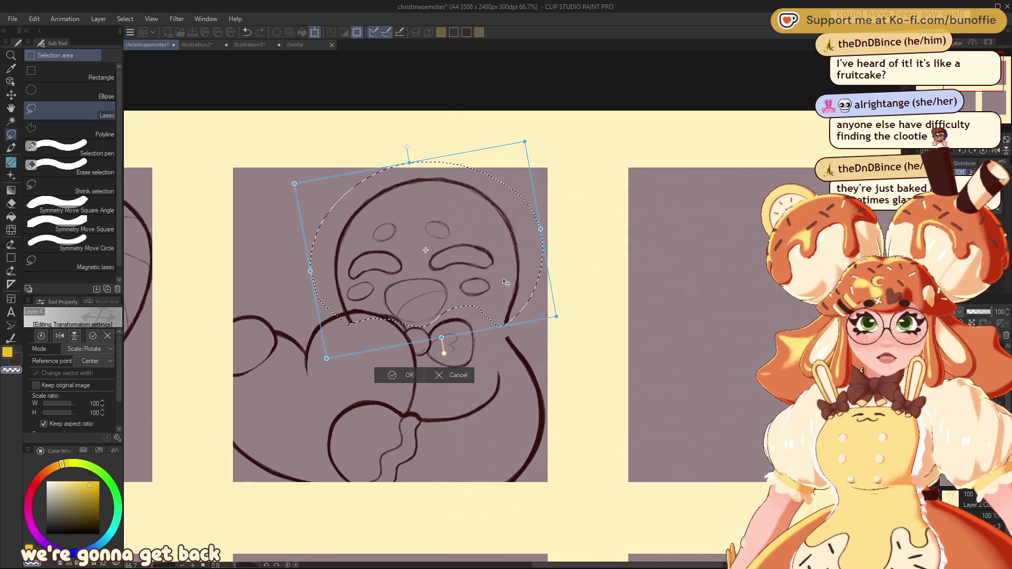
pyautogui.click(448, 379)
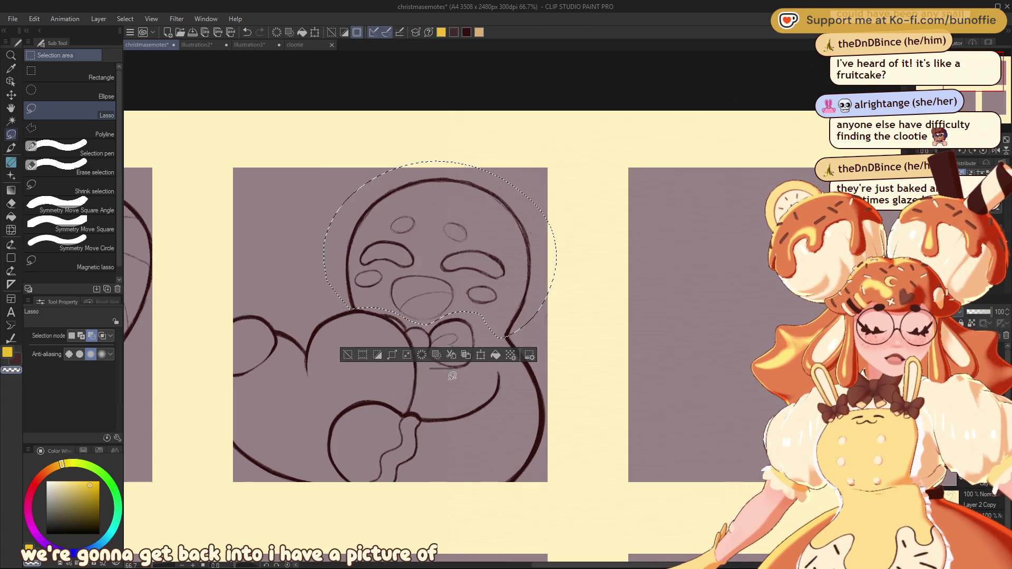
pyautogui.click(208, 46)
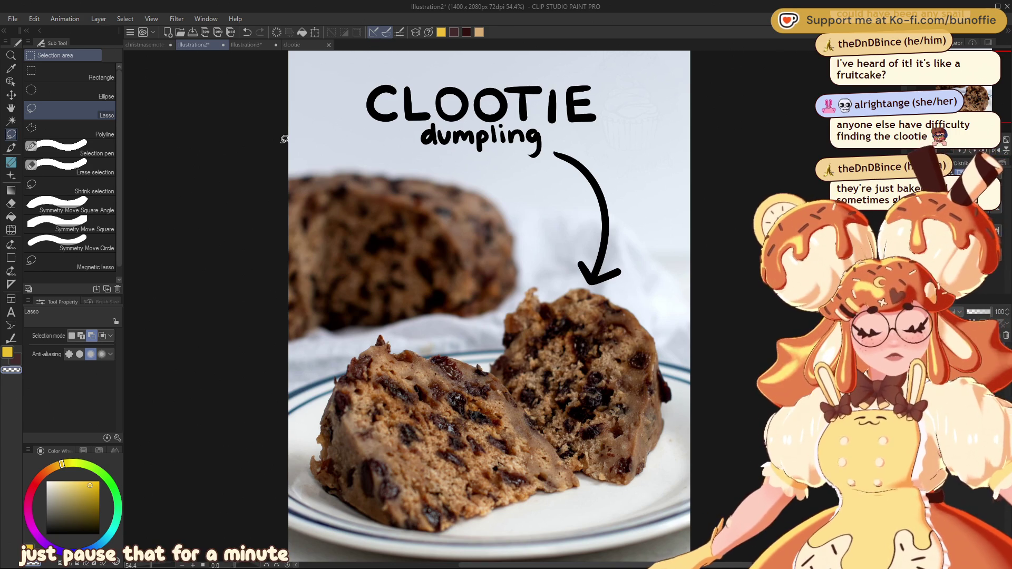
# Step: Pan the Illustration2 canvas to centre the clootie dumpling photo
pyautogui.hscroll(-2, 490, 306)
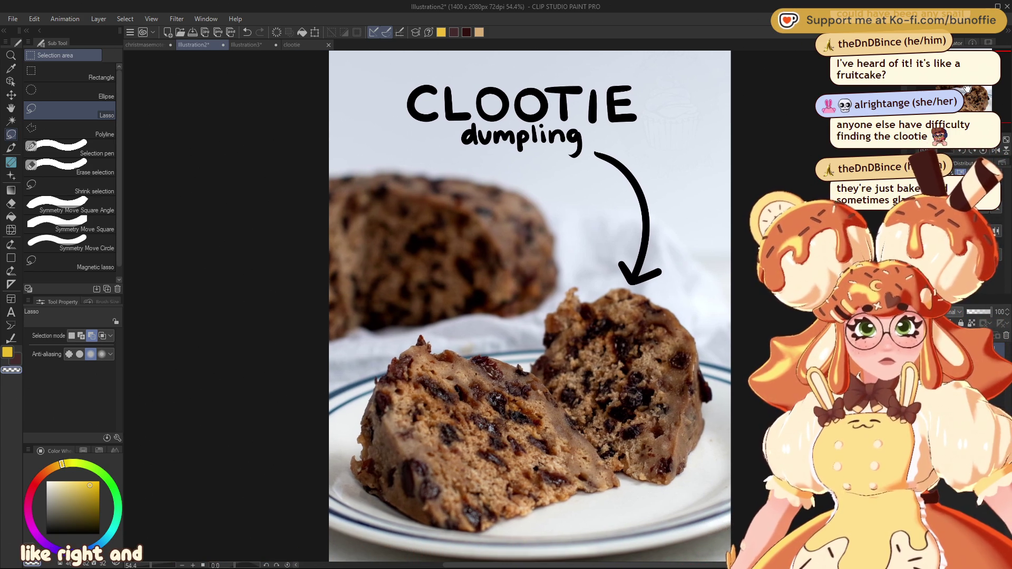
pyautogui.moveTo(968, 87); pyautogui.dragTo(969, 90)
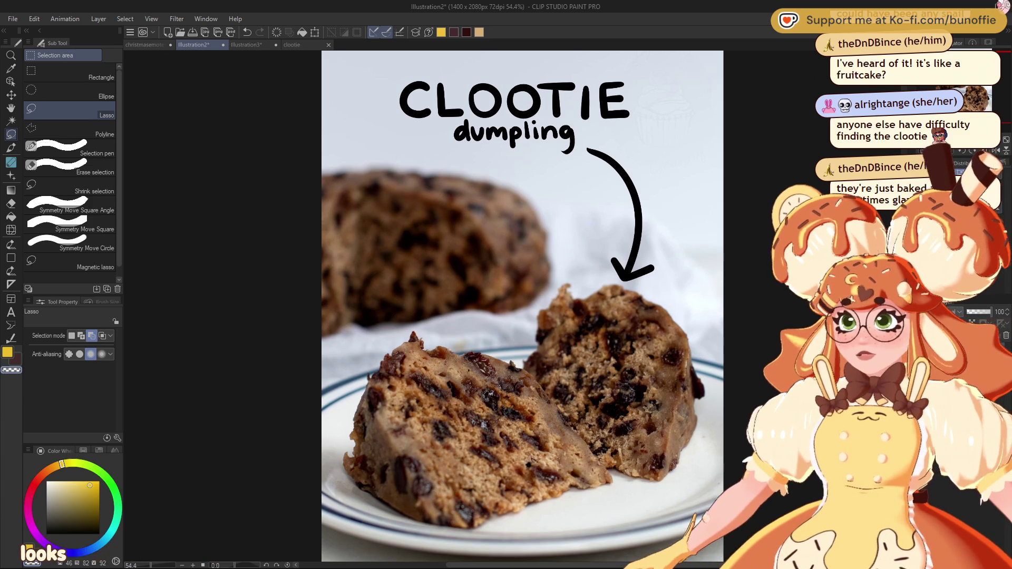